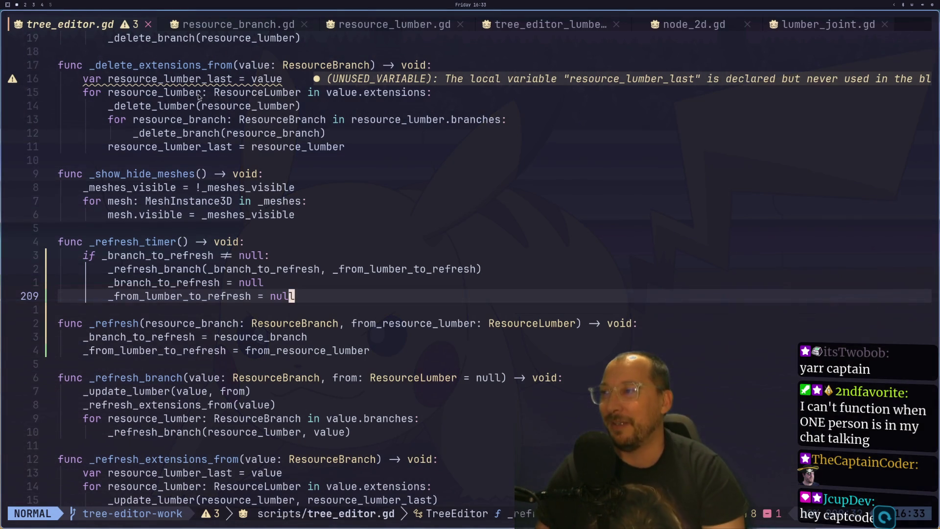
Review the _refresh_branch call inside _refresh_timer in tree_editor.gd, then switch to the Godot editor.
click(217, 206)
key(4)
key(j)
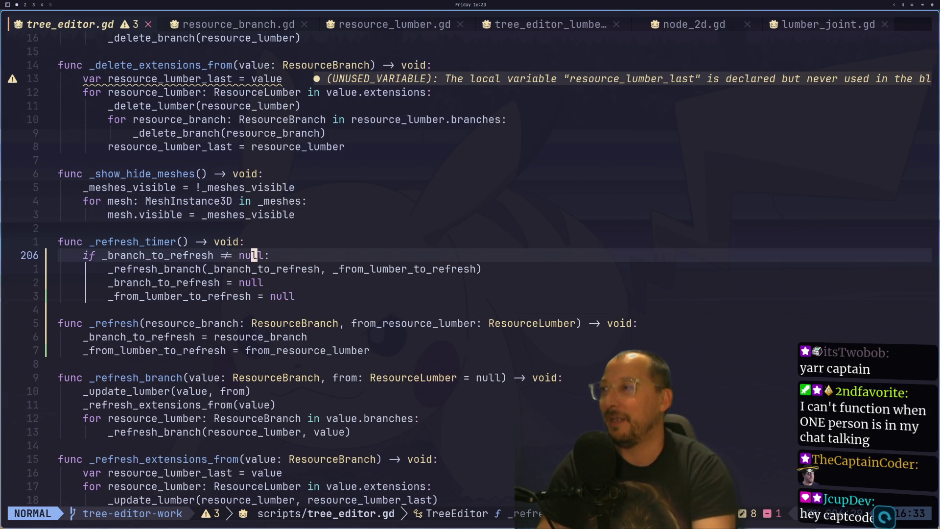
key(j)
key(j)
key(j)
key(j)
key(j)
key(j)
key(k)
key(k)
key(k)
key(k)
key(k)
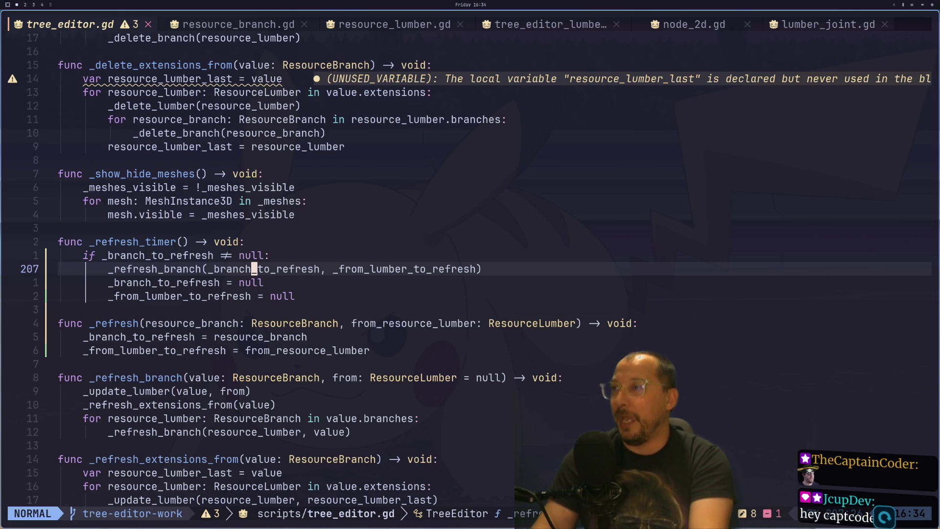
key(j)
key(k)
key(j)
key(k)
key(h)
key(h)
key(h)
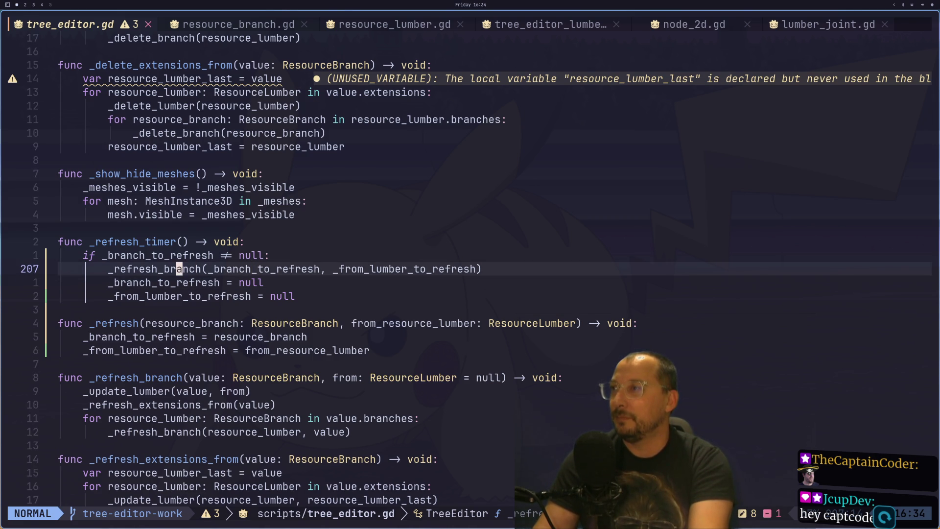
key(super+2)
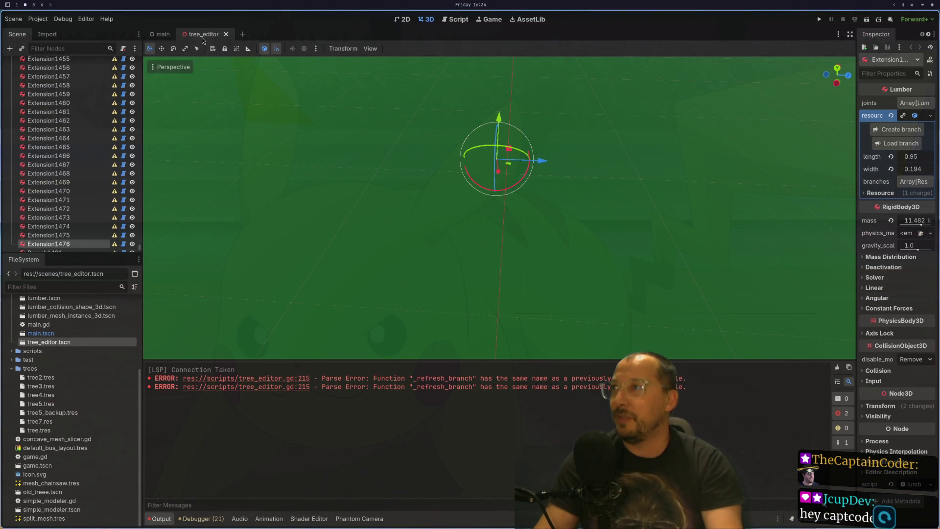
Close and reopen tree_editor.tscn, then select the TreeEditor root node.
click(225, 34)
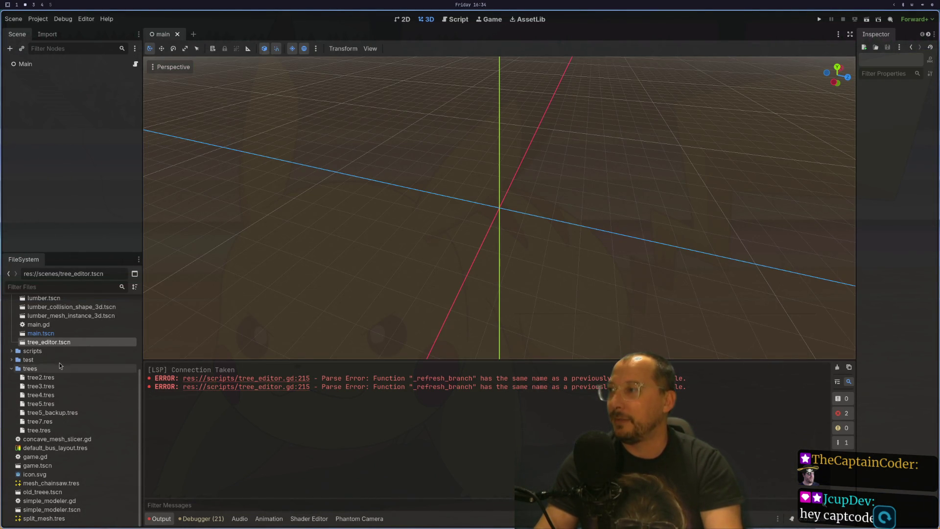
double_click(74, 345)
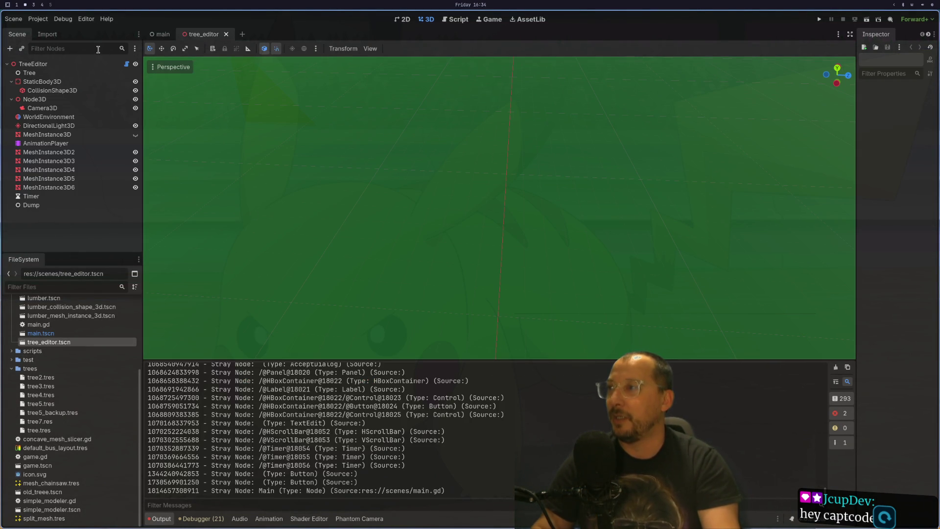
click(74, 64)
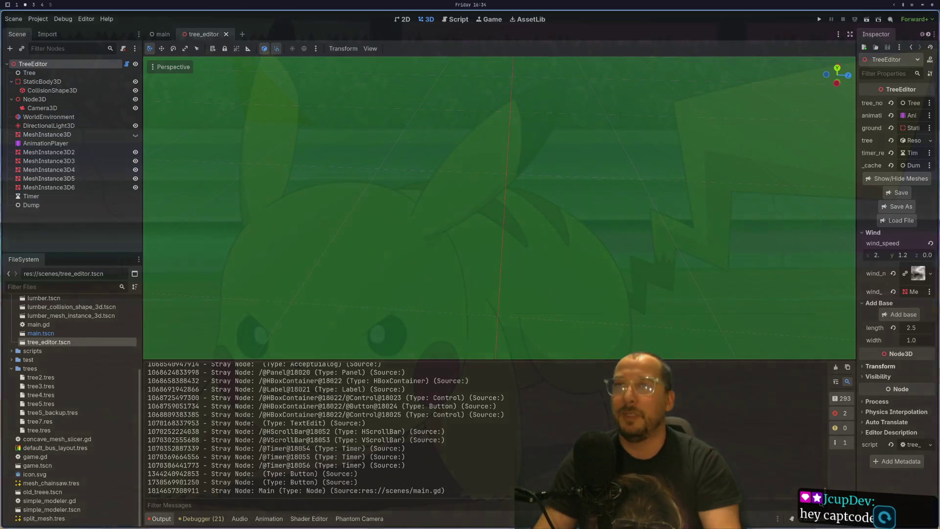
Browse the tree files in the Load File dialog, cancel without loading, and return to Neovim.
click(892, 220)
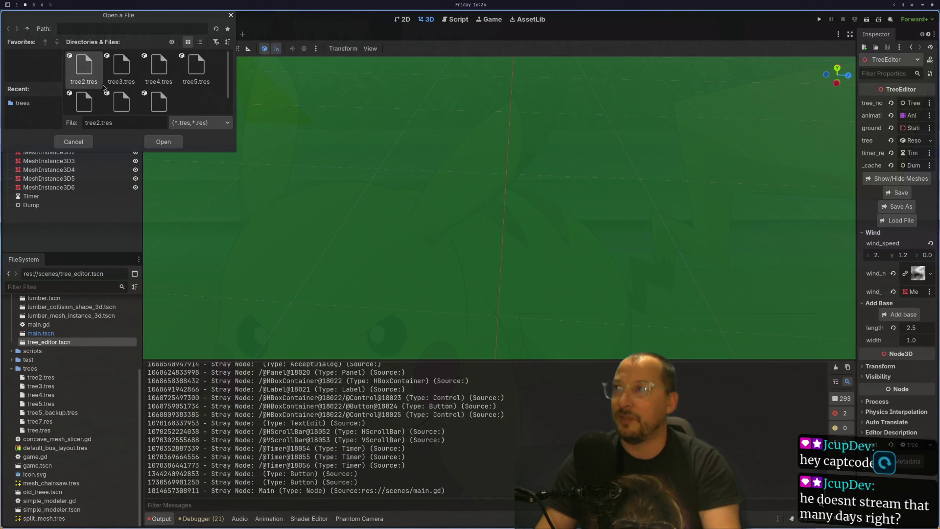
scroll(91, 86, down, 1)
click(119, 90)
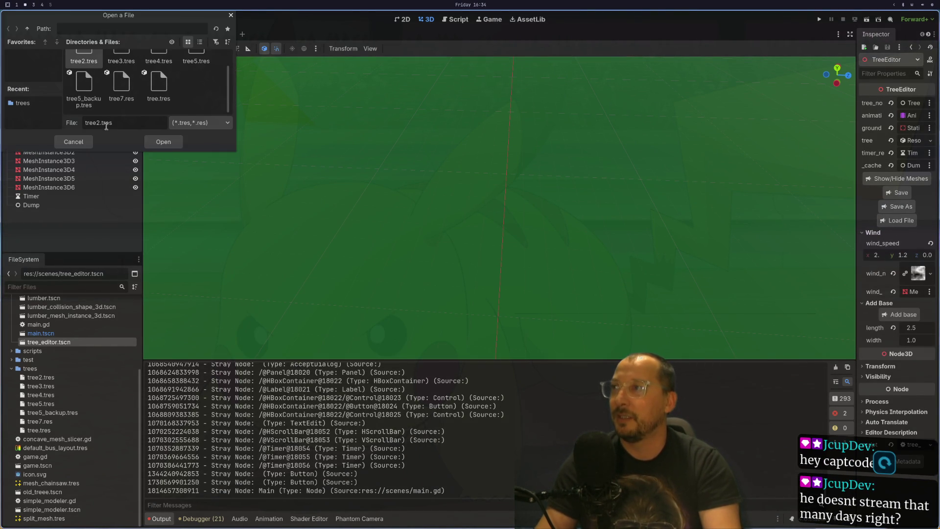
click(78, 143)
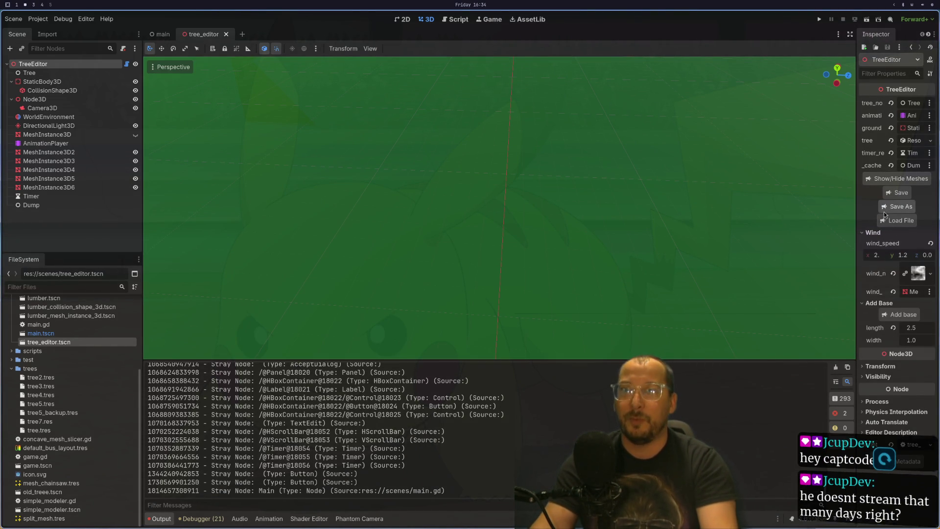
key(super+1)
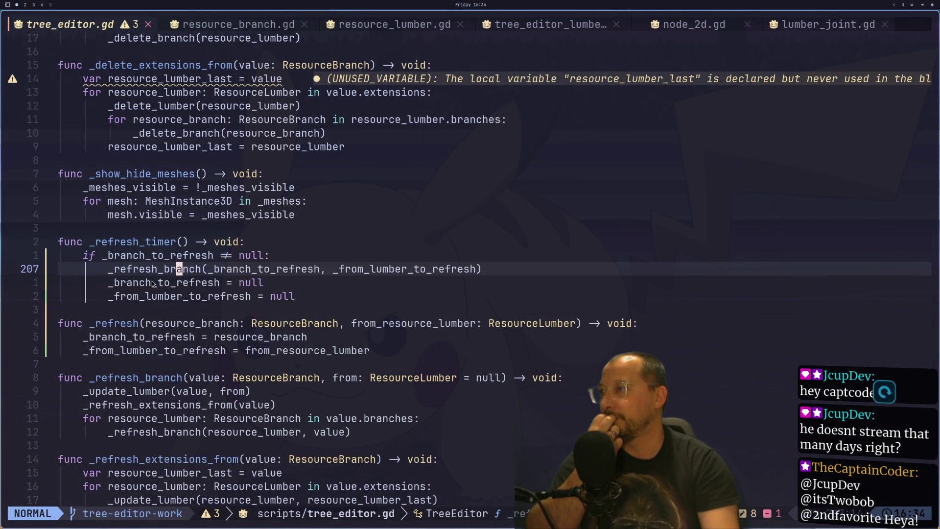
Move to the start of the if condition on line 206 in _refresh_timer.
click(153, 283)
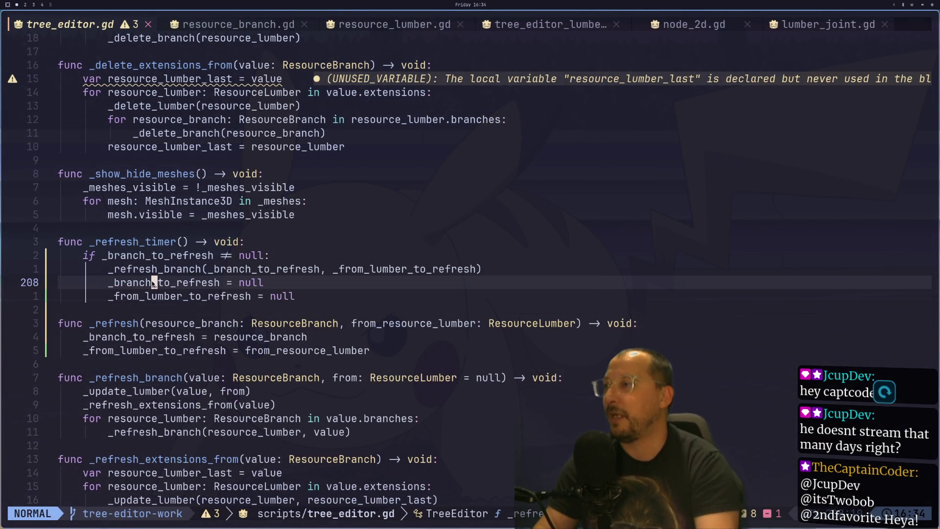
key(j)
key(k)
key(k)
key(k)
key(k)
key(j)
key(j)
key(b)
key(k)
key(h)
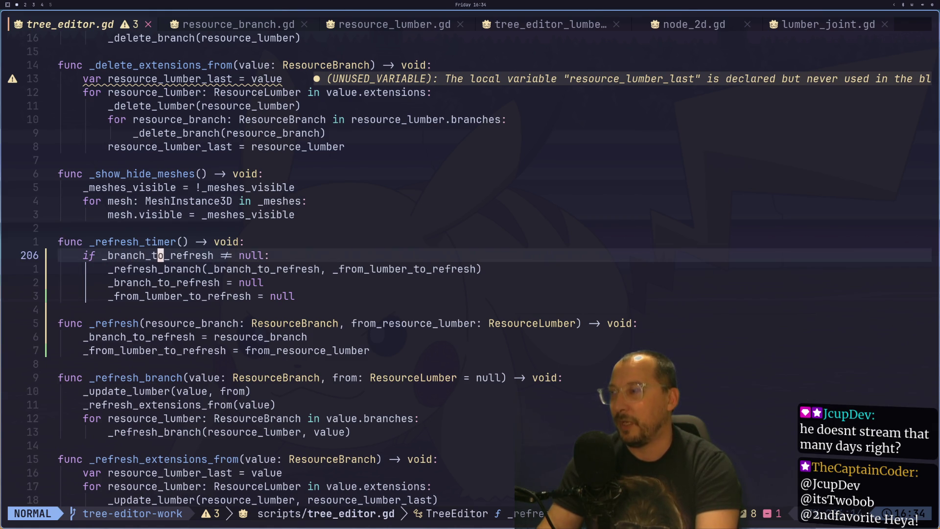
Change the condition to 'if _is_load == false and _branch_to_refresh != null:' and save.
text(if )
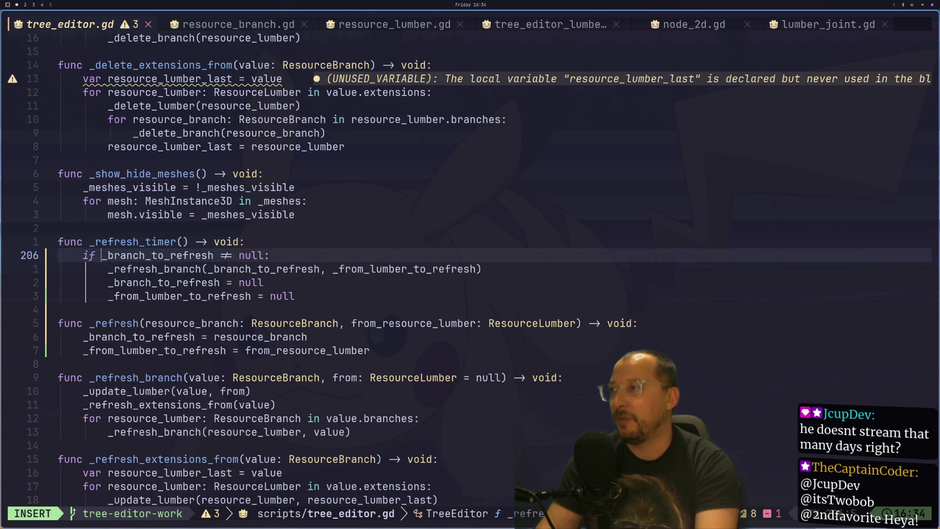
text(_l)
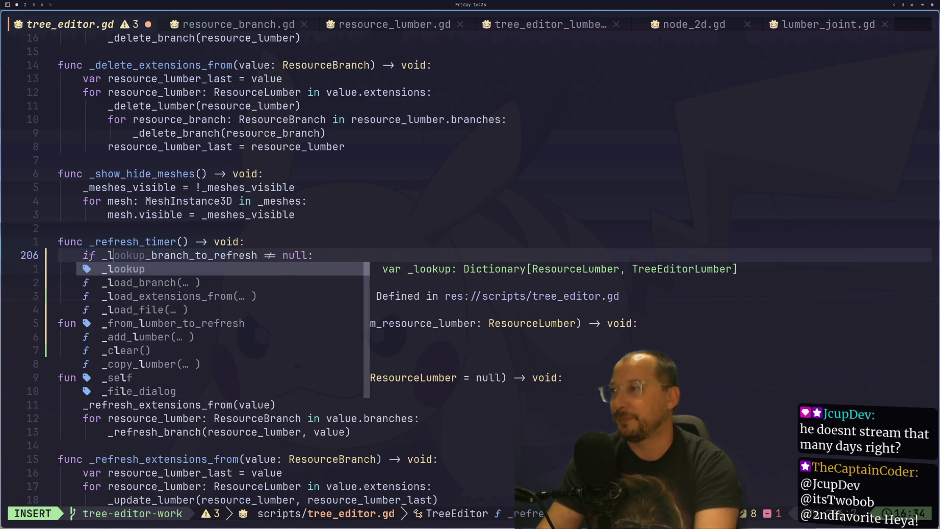
key(BackSpace)
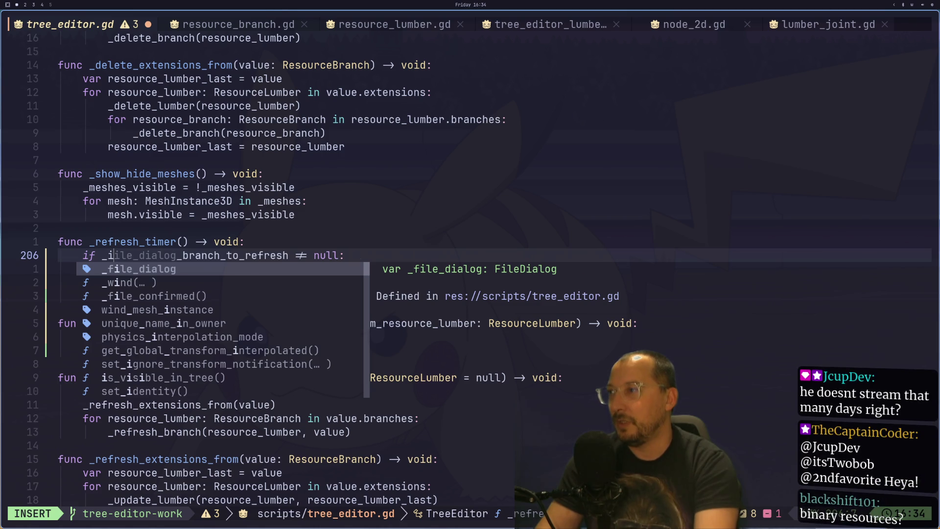
text(is_load)
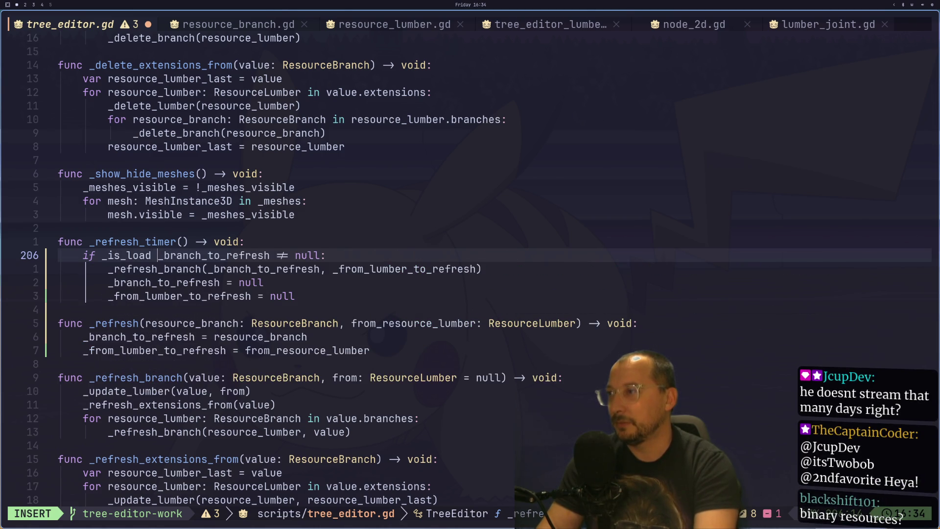
text( == fals )
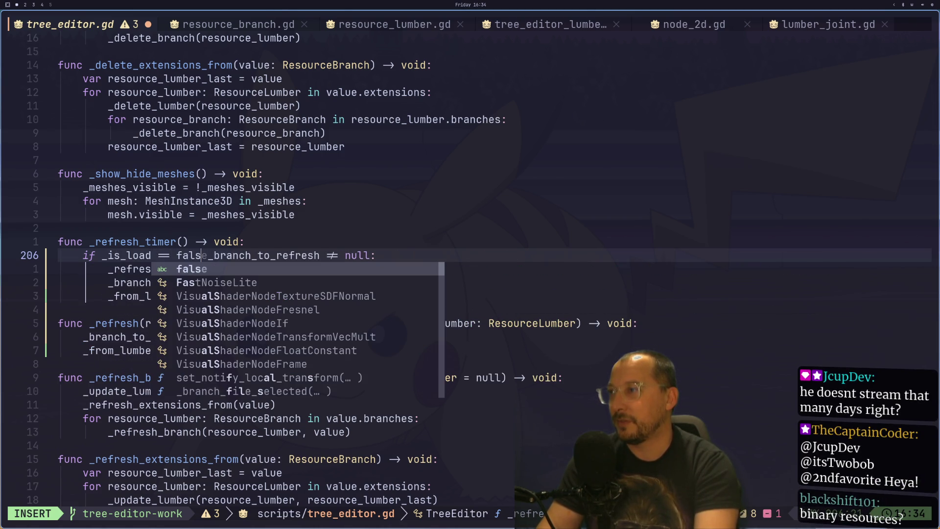
text(and)
key(Escape)
text(:w)
key(Return)
text(geae)
key(Escape)
Copy the _is_load name and move to the member variable declarations near the top.
key(h)
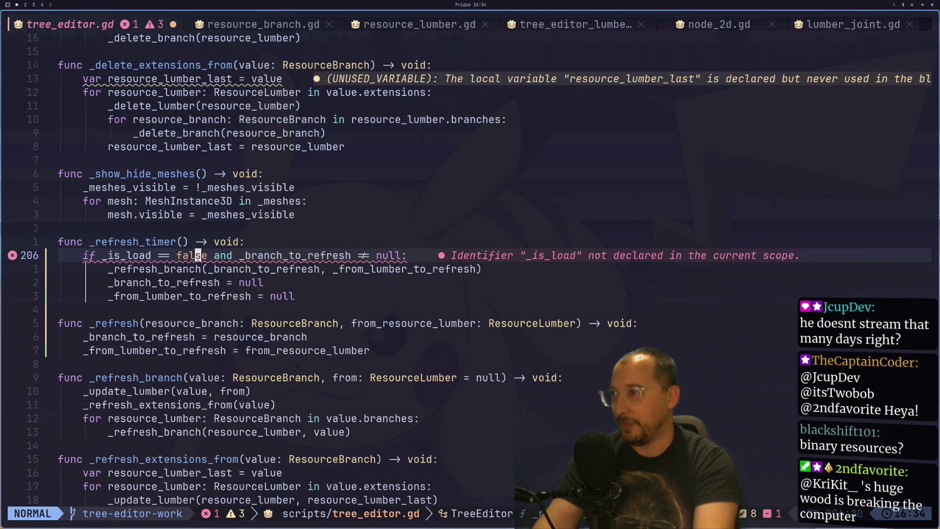
key(h)
key(h)
key(v)
key(l)
key(l)
key(l)
key(l)
key(y)
key(g)
key(g)
key(j)
key(4)
key(j)
key(1)
key(1)
key(j)
key(9)
key(j)
key(2)
key(0)
key(j)
key(1)
key(8)
key(j)
key(k)
key(5)
key(k)
key(k)
key(k)
key(k)
Add 'var _is_loading: bool = false' below _from_lumber_to_refresh and save the script.
text(ovar)
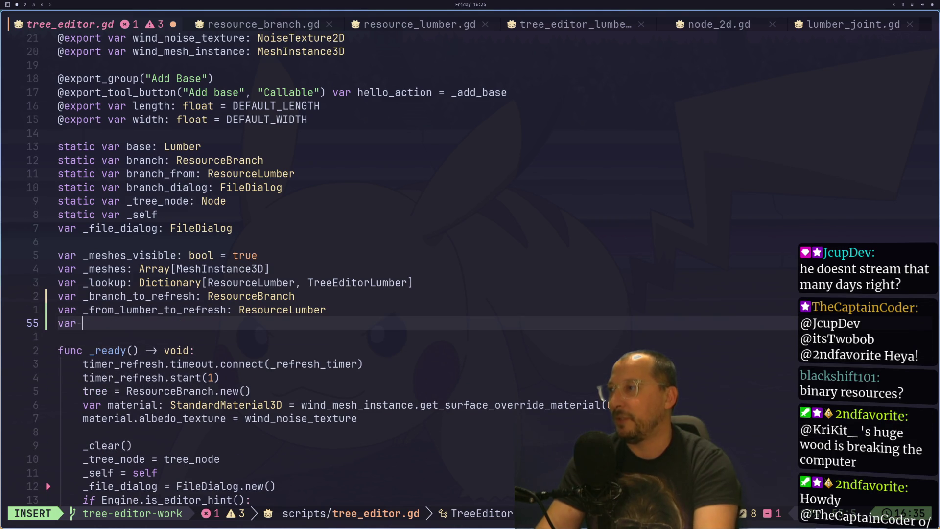
key(Escape)
key(k)
key(0)
text(jl)
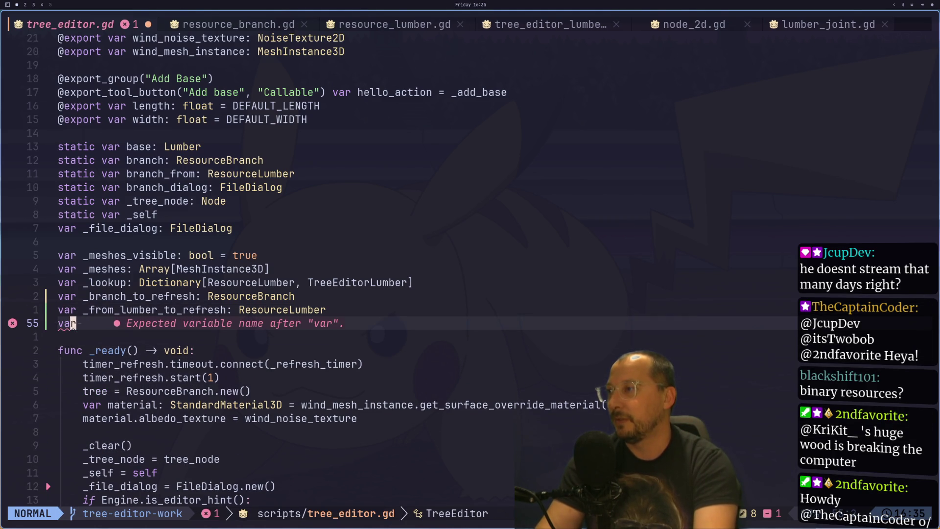
text(A_is_loa)
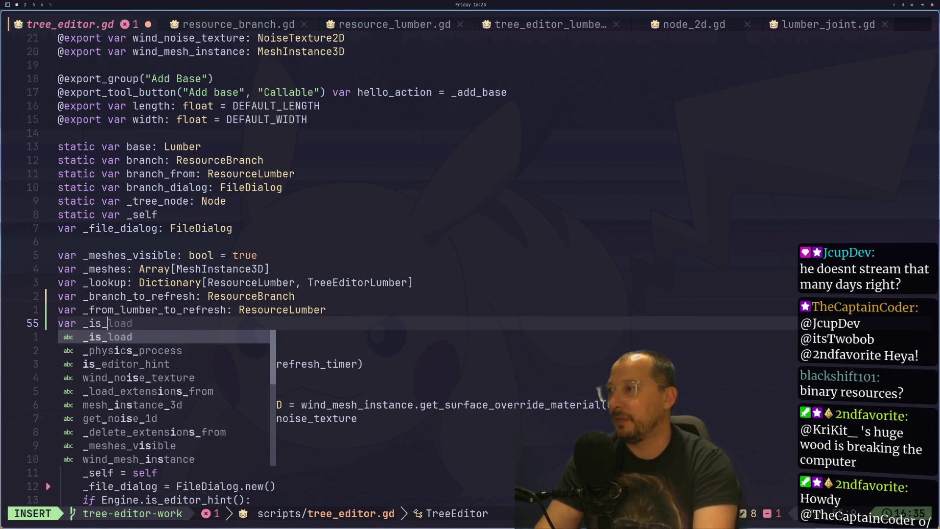
text(ding:)
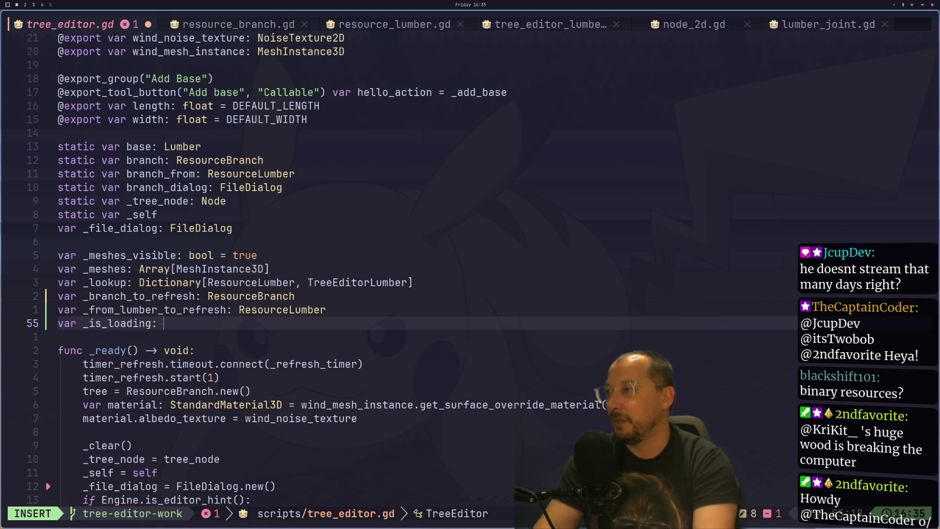
text(bool)
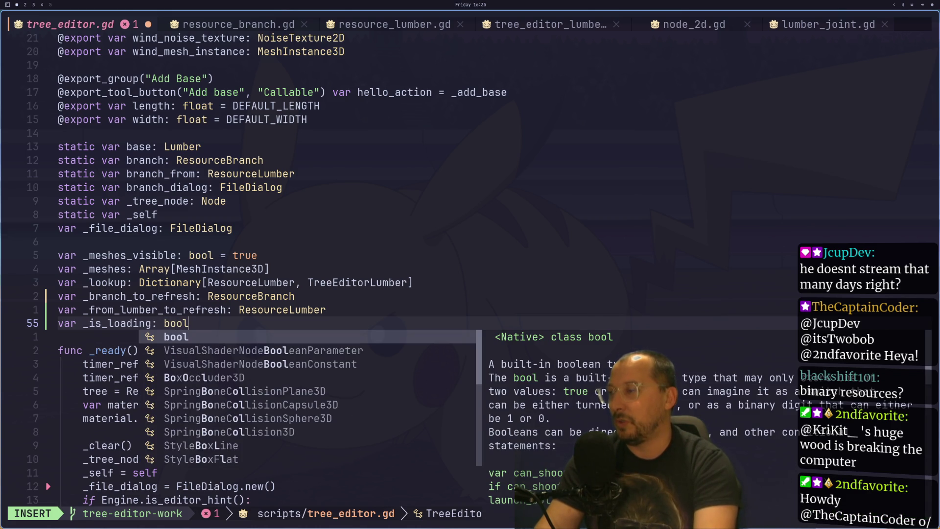
text( = lse)
key(Escape)
text(:w)
key(Return)
key(j)
key(j)
key(j)
key(j)
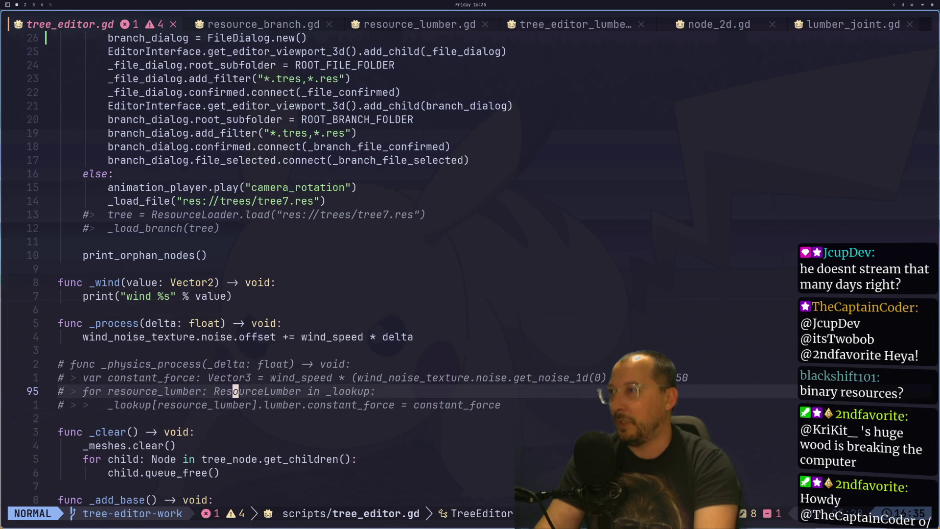
Locate the FILE_MODE_OPEN_FILE case in the _file_confirmed function.
key(k)
key(k)
key(k)
key(j)
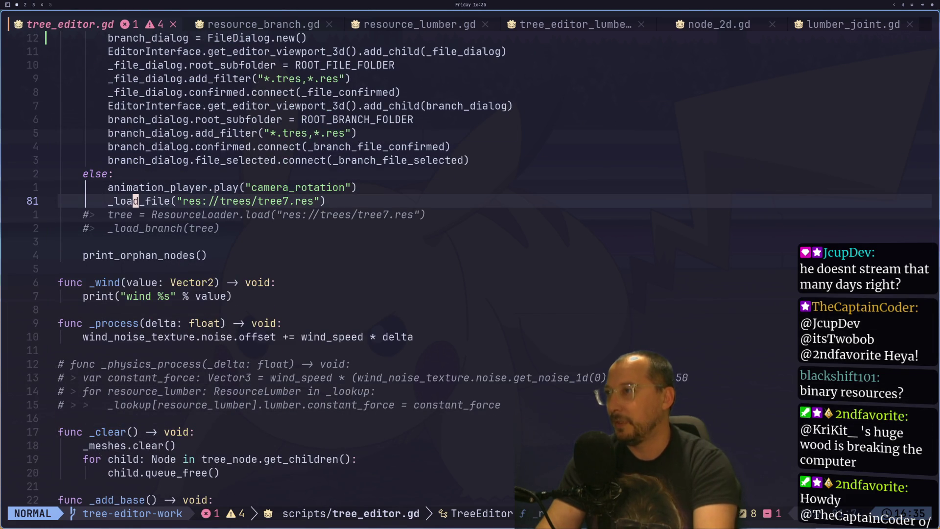
key(n)
key(asterisk)
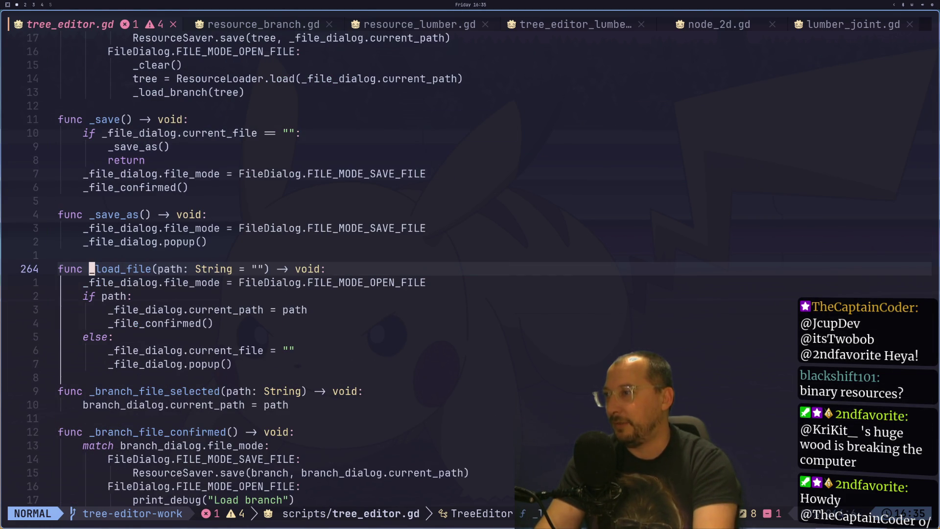
key(j)
key(j)
key(j)
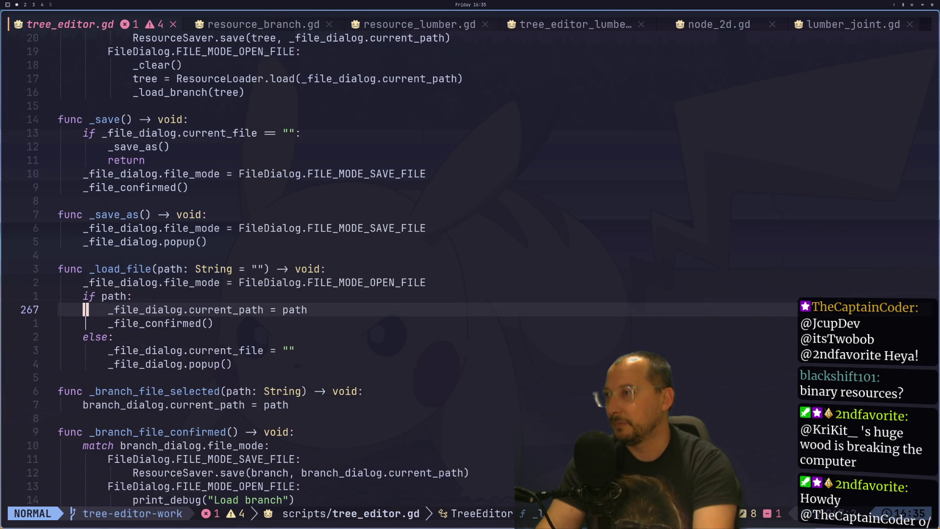
key(k)
key(k)
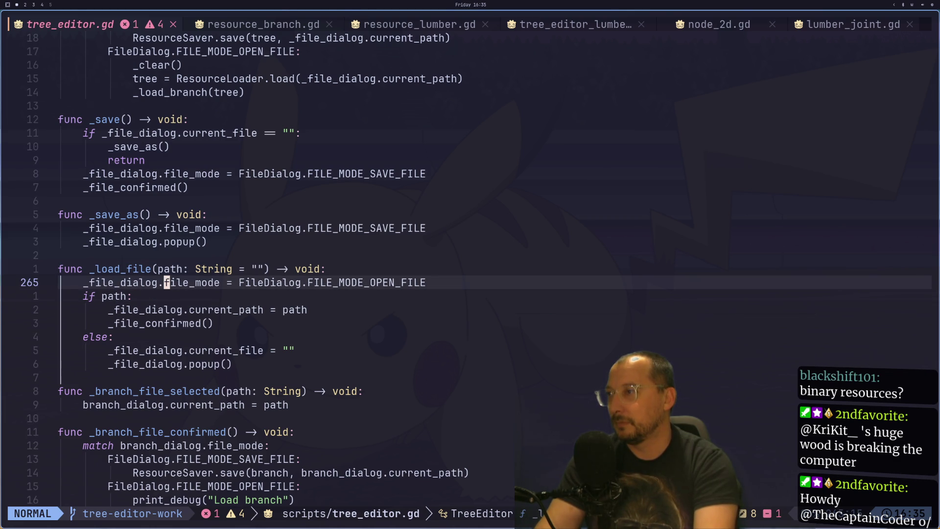
key(j)
key(j)
key(j)
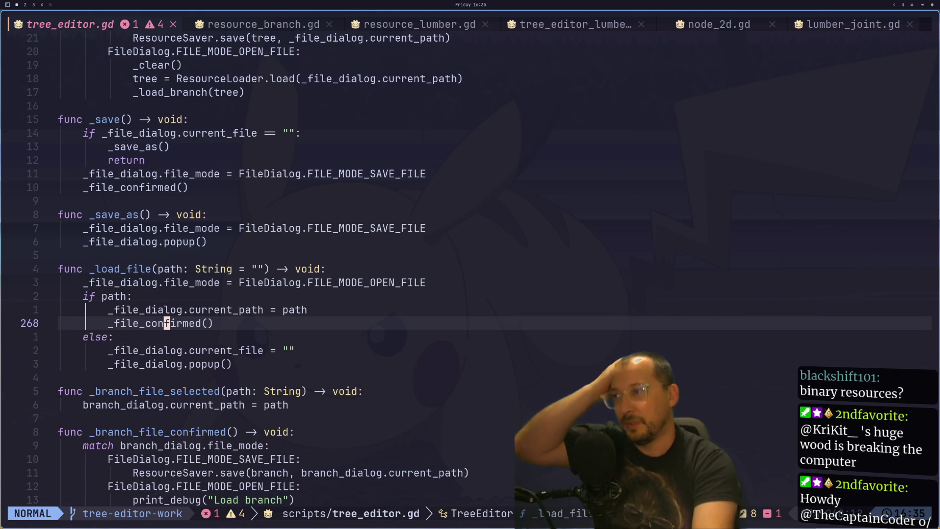
key(asterisk)
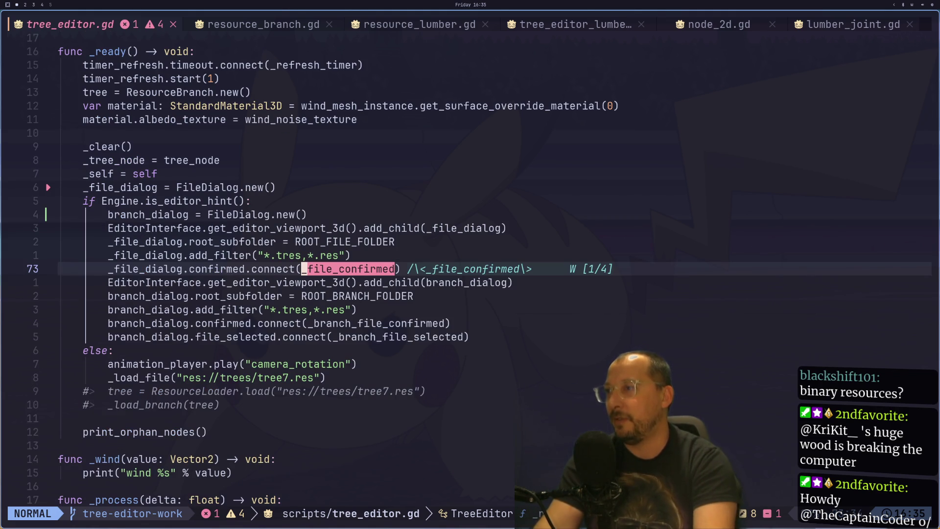
key(n)
key(Escape)
key(j)
key(j)
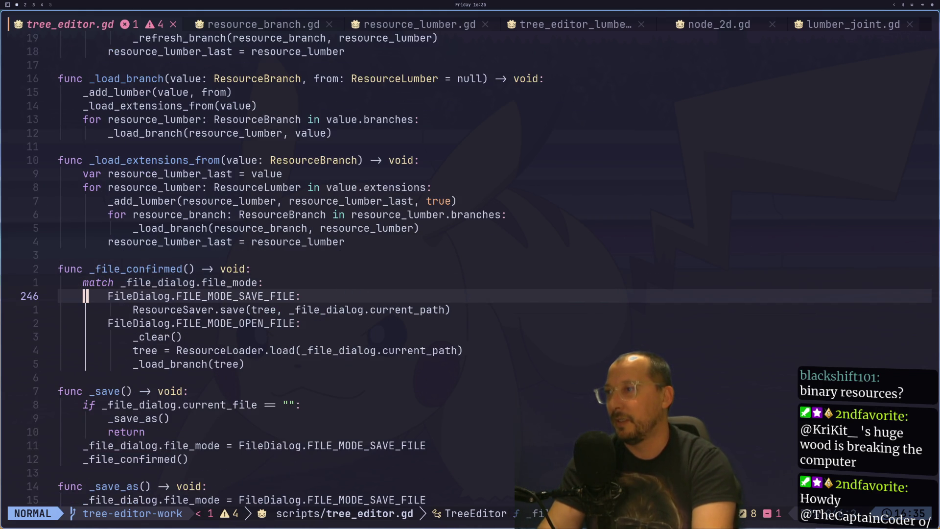
key(j)
key(j)
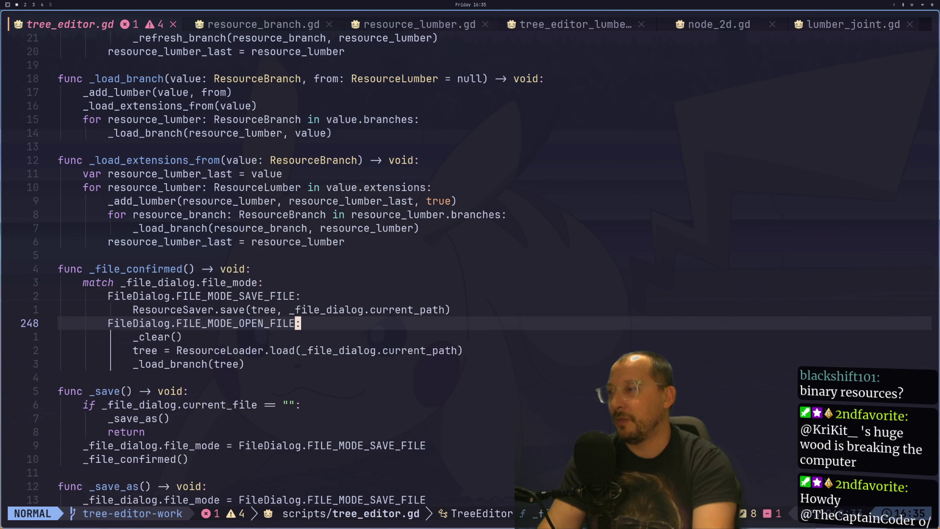
Add '_is_loading = true' under the FILE_MODE_OPEN_FILE case and save.
key(A)
key(Return)
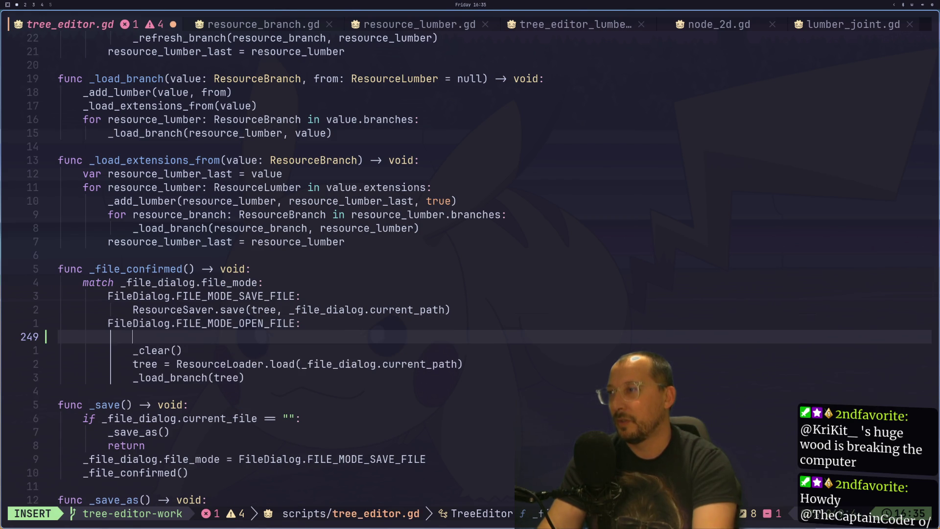
text(_load)
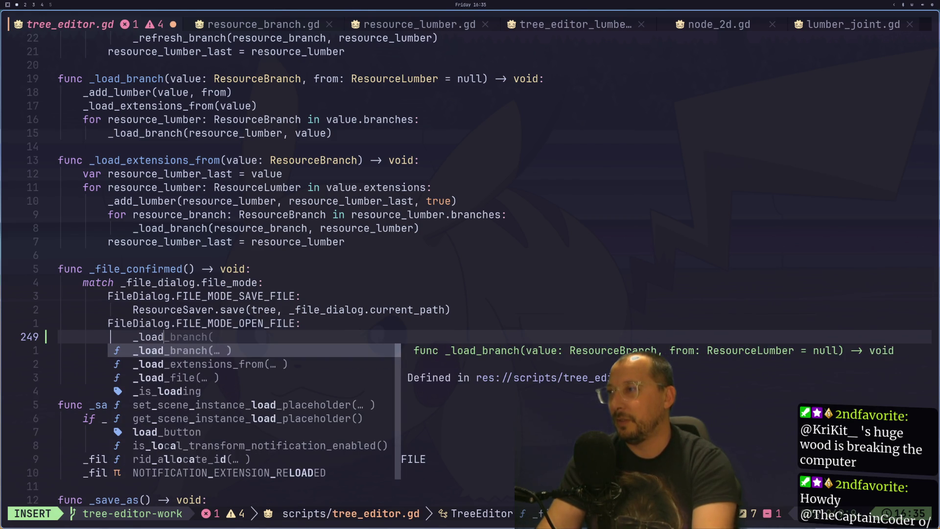
key(BackSpace)
key(BackSpace)
key(BackSpace)
text(isa)
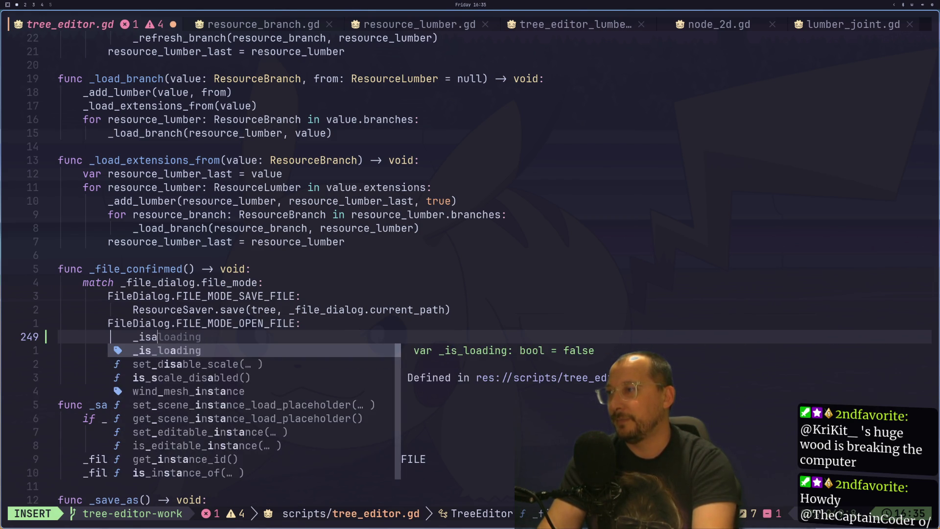
key(Return)
text(true)
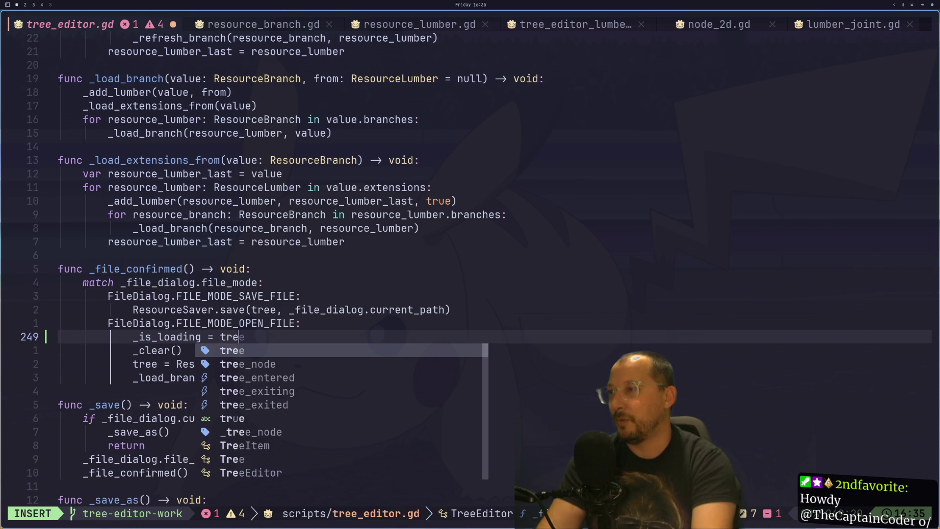
key(Escape)
text(:w)
key(Return)
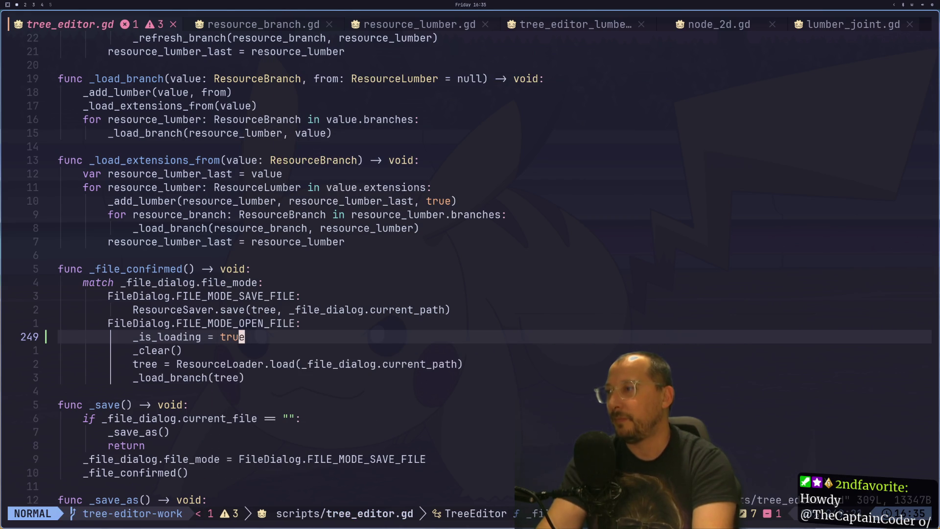
Add '_is_loading = false' after the _load_branch(tree) line and save.
key(j)
key(j)
key(j)
key(h)
key(h)
key(h)
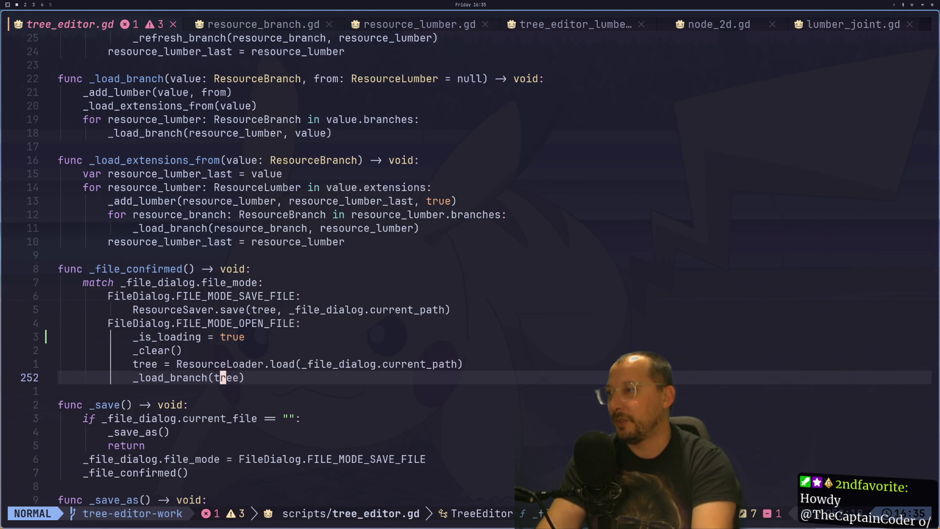
text(o)
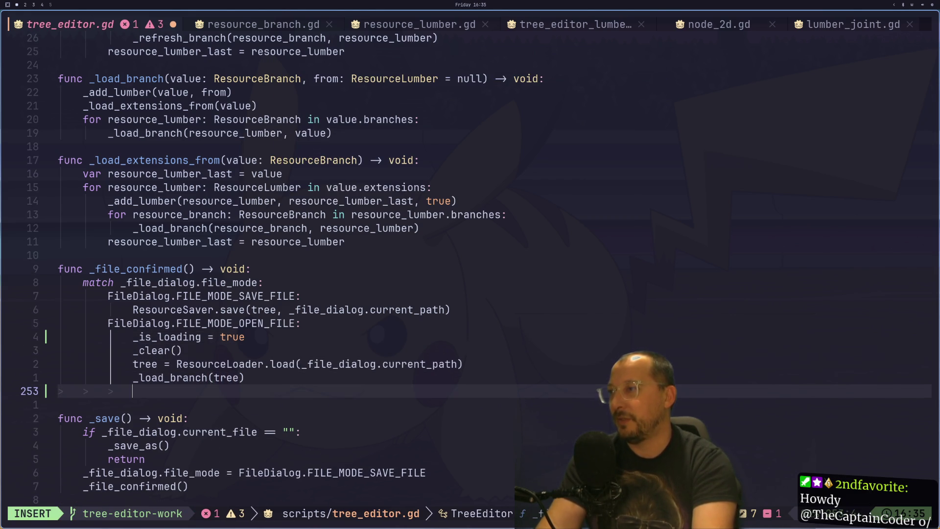
text(is_l)
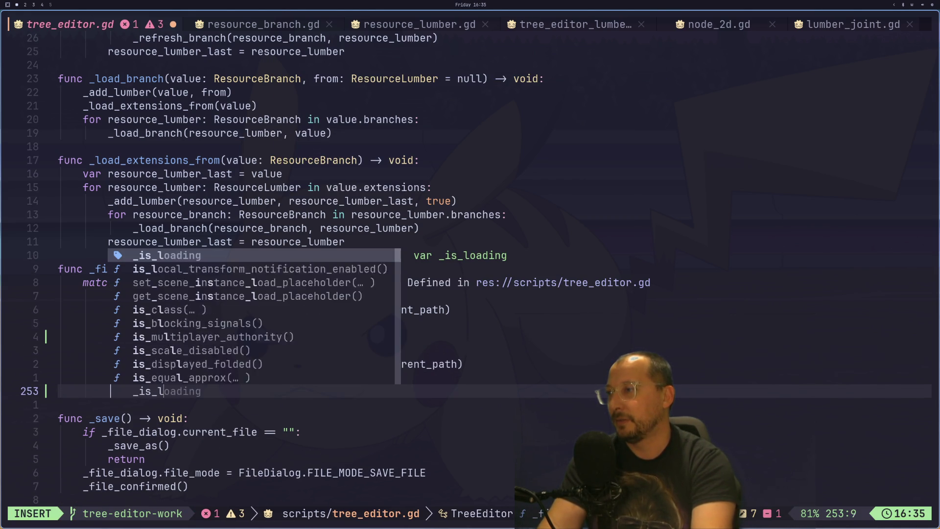
text(oading )
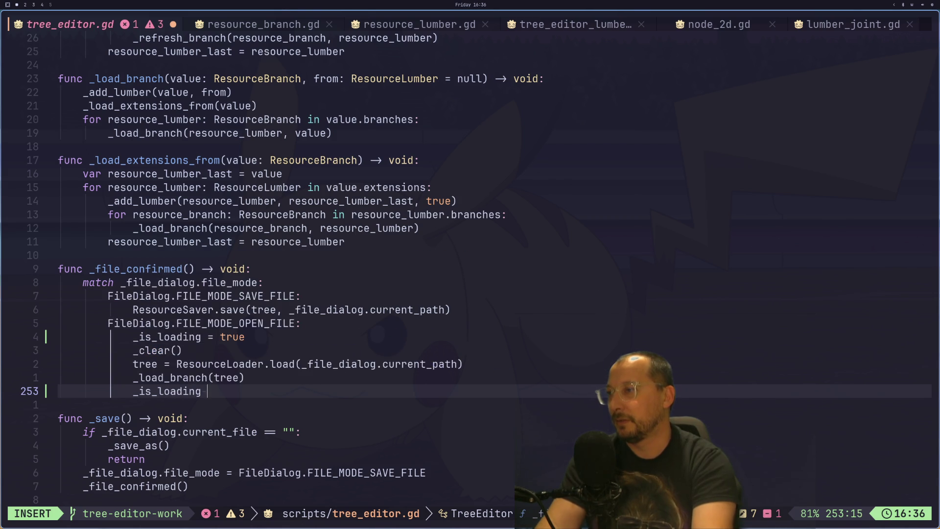
text(= false)
key(Escape)
text(:w)
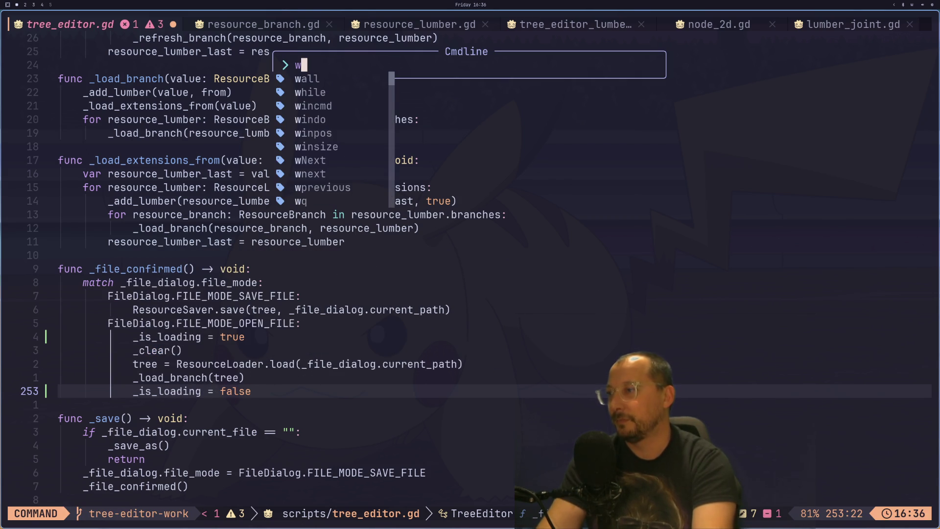
key(Return)
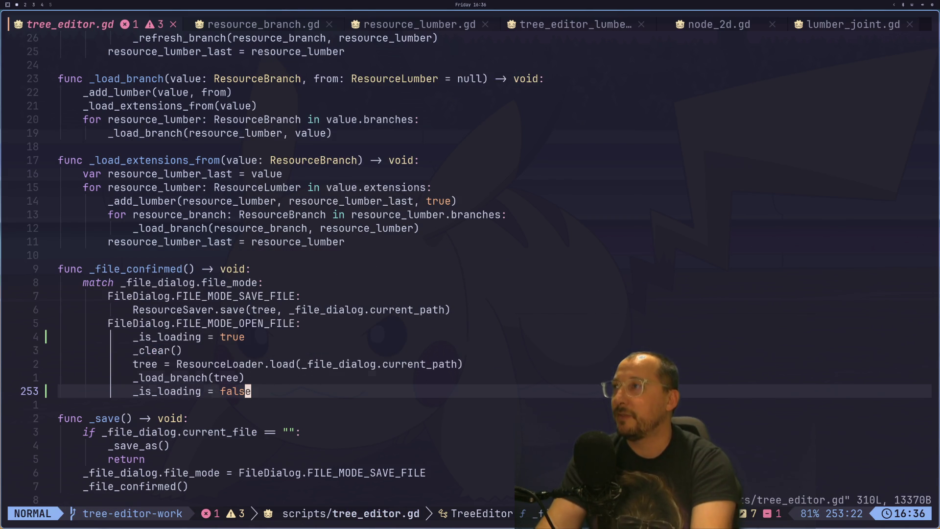
Rename _is_load to _is_loading on line 207, save, and switch to Godot.
key(k)
key(b)
key(b)
key(j)
key(j)
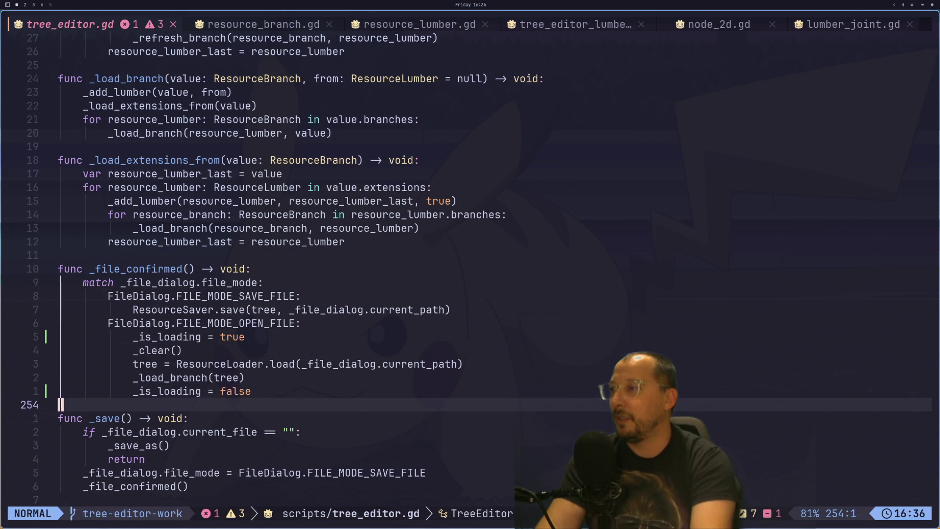
text(k/_is)
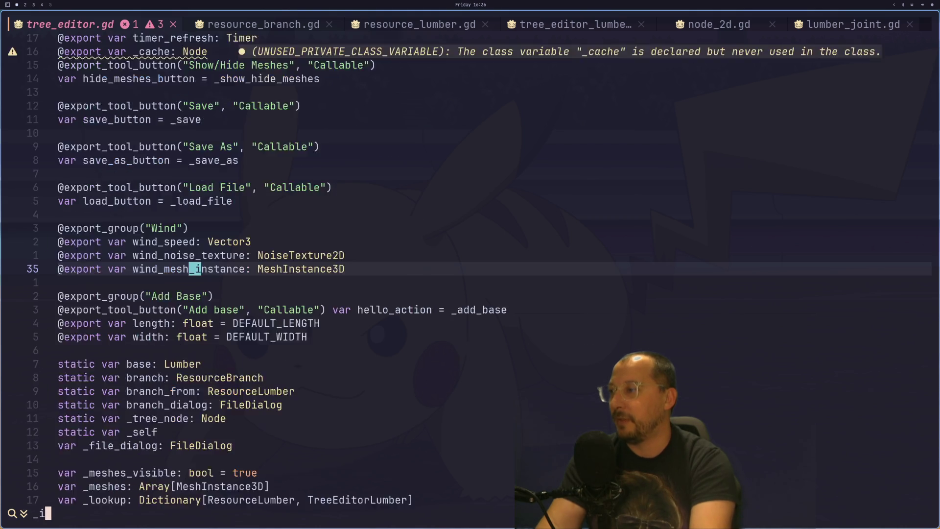
text(_load)
key(Return)
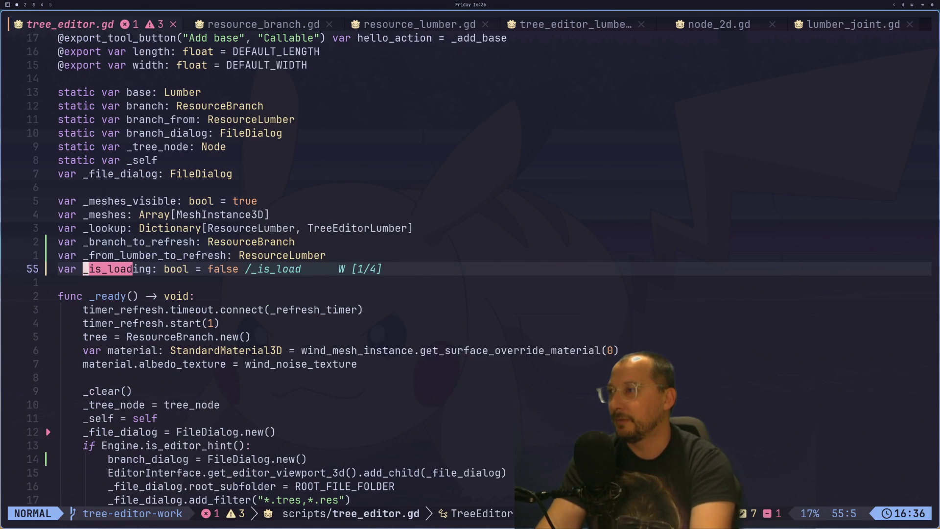
key(n)
text(l)
text(eaing)
key(Escape)
text(:w)
key(Return)
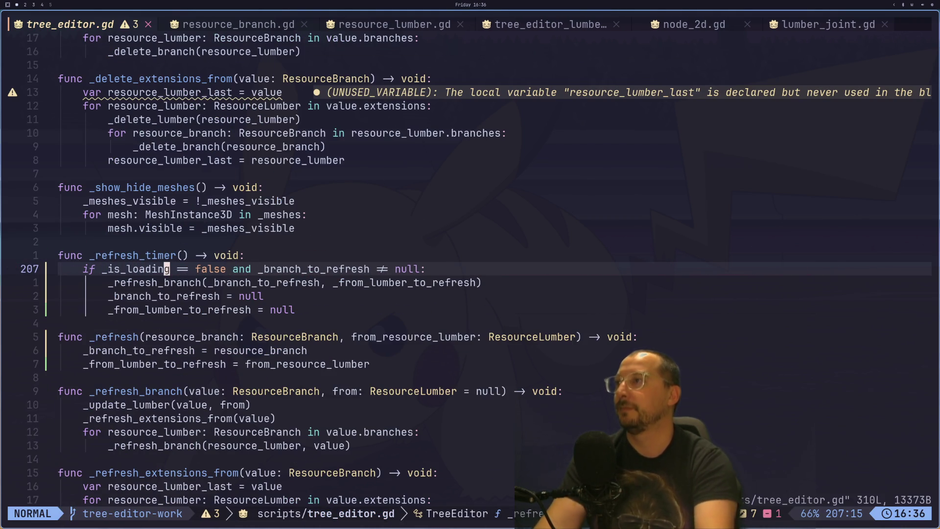
key(alt+Tab)
key(alt+Tab)
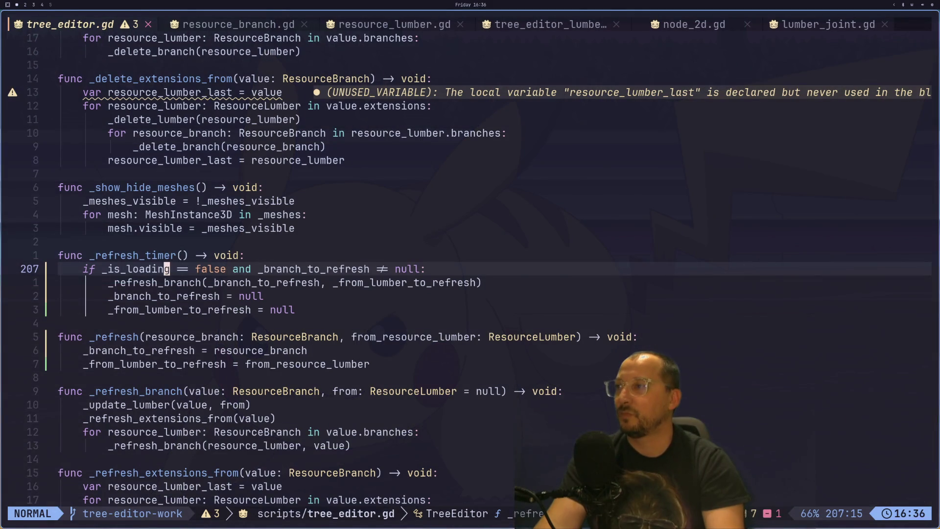
key(super+2)
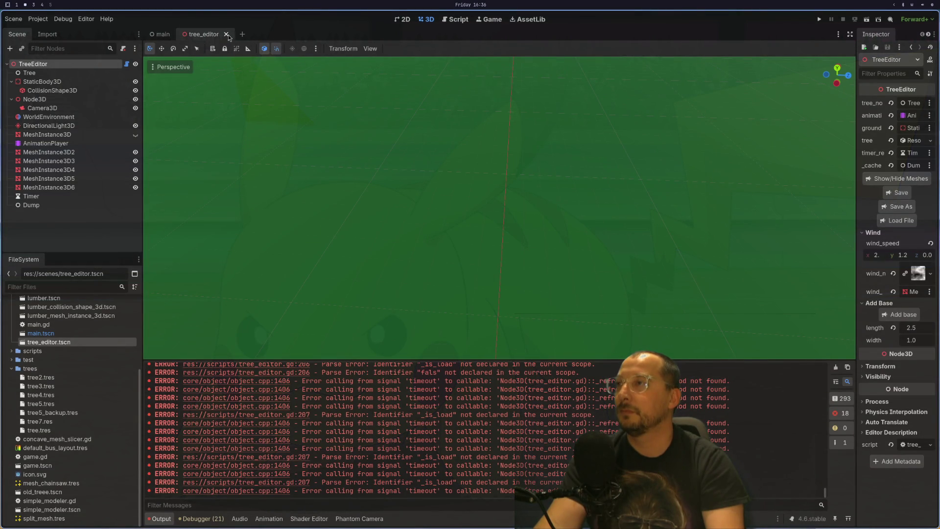
Reopen tree_editor.tscn, select TreeEditor, and load tree7.res from the trees folder.
click(226, 35)
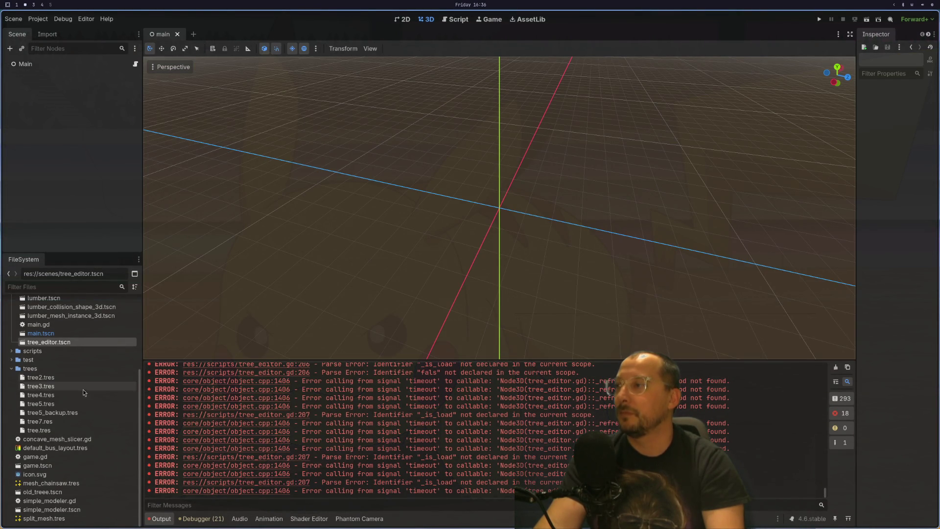
double_click(54, 343)
click(66, 65)
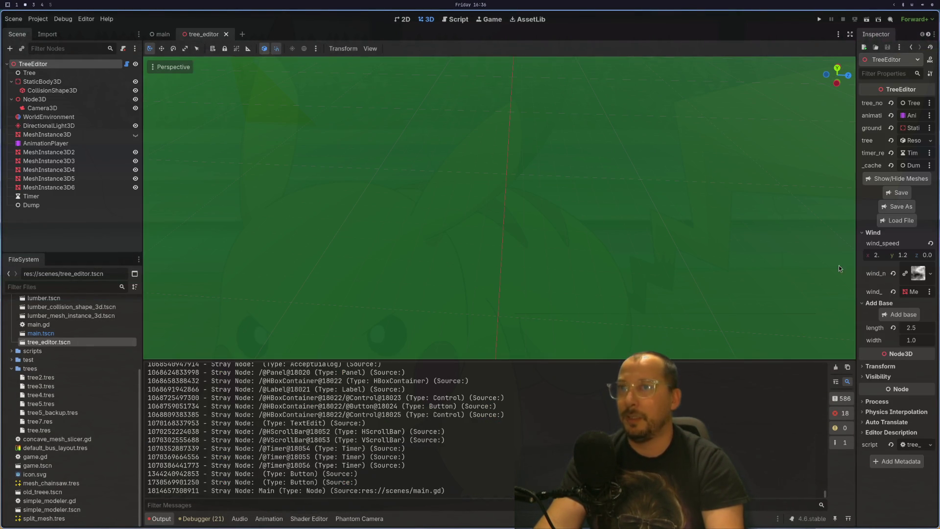
click(897, 221)
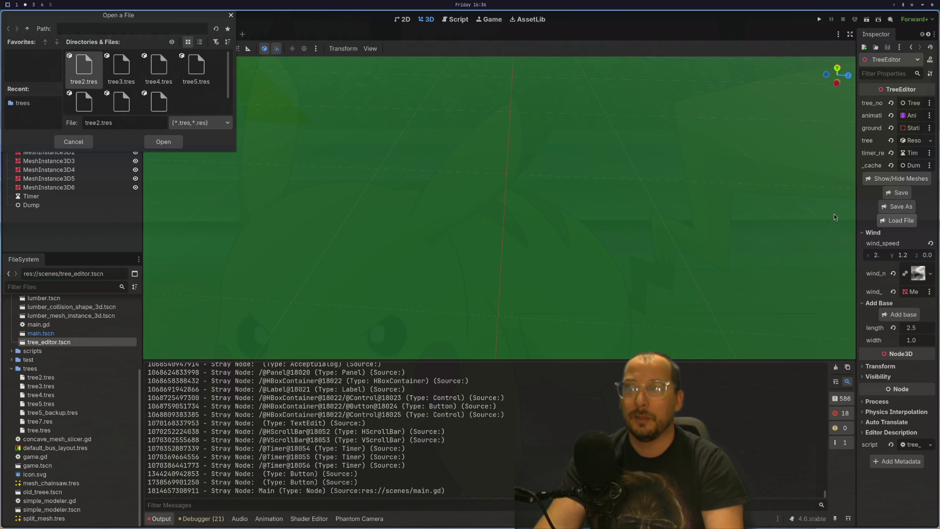
click(122, 101)
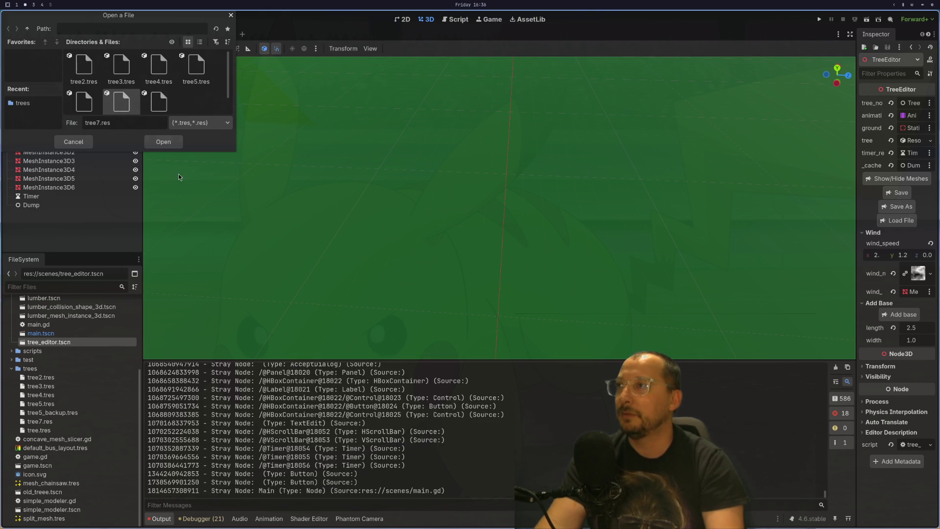
click(163, 142)
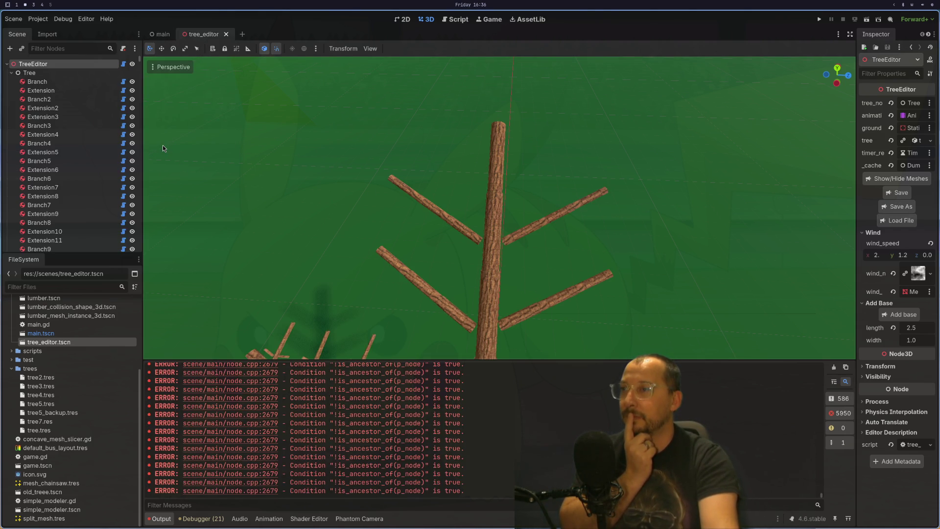
Frame the generated tree and select the Branch2 limb.
scroll(598, 171, down, 3)
mouse_move(597, 171)
mouse_down()
mouse_move(458, 152)
mouse_move(499, 170)
mouse_move(486, 177)
mouse_move(583, 129)
mouse_move(591, 136)
mouse_up()
scroll(515, 162, up, 5)
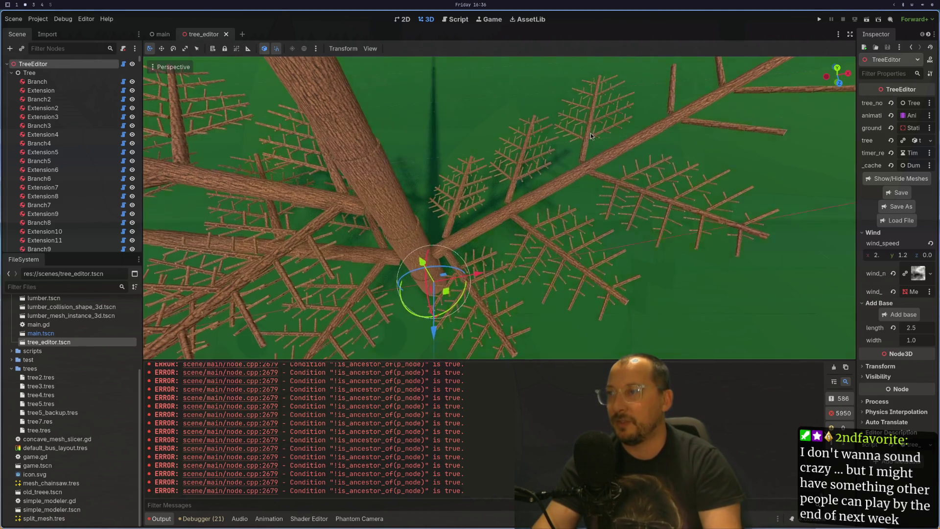
click(459, 235)
drag(459, 236, 635, 160)
Raise Branch2's extension count from 8 to 9 in the Inspector, then return to Neovim.
scroll(635, 160, down, 2)
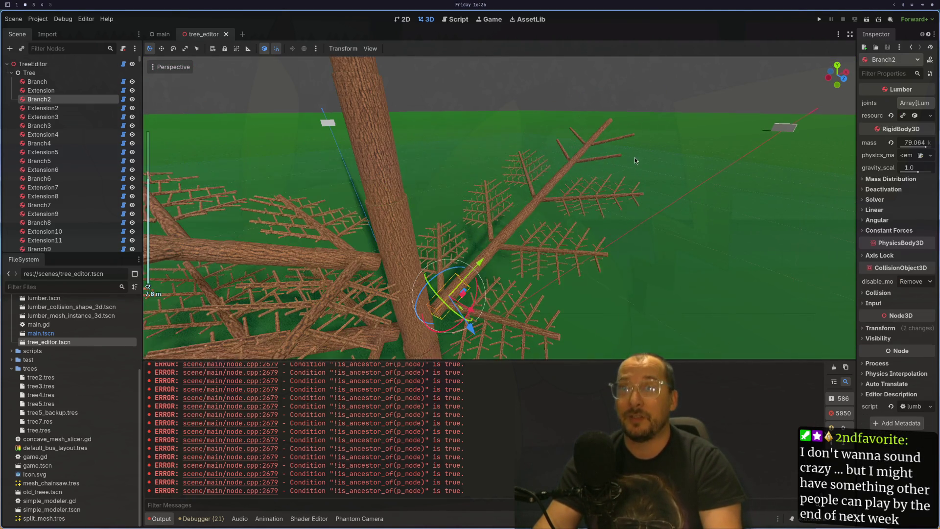
click(922, 117)
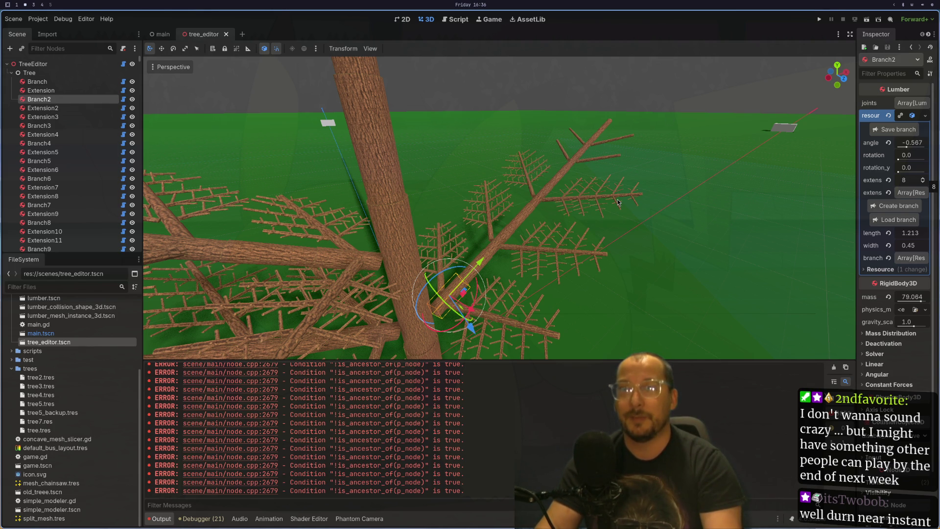
key(Up)
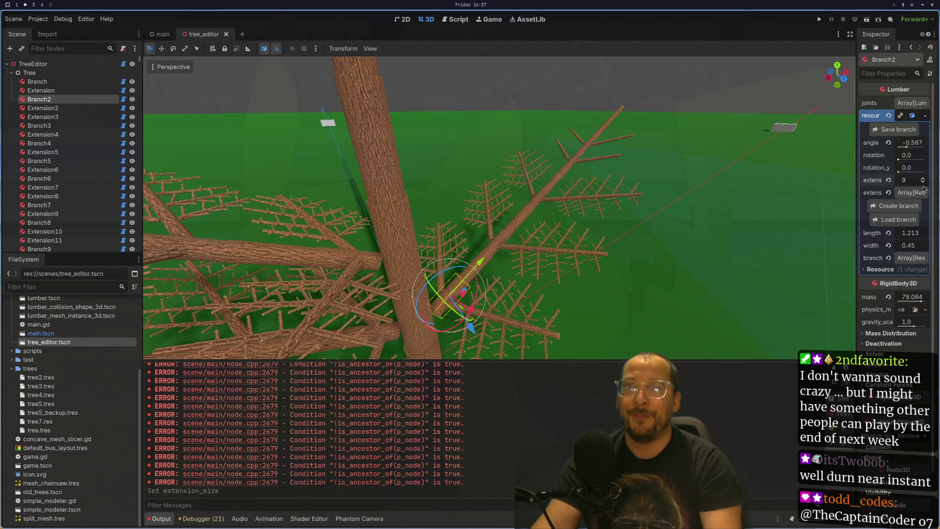
key(super+1)
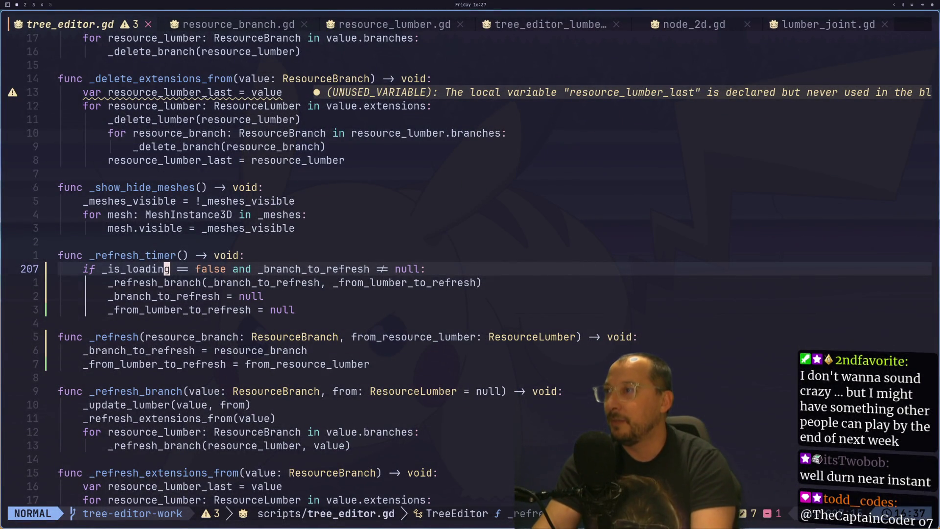
Look up the _refresh_branch definition, return to its call in _refresh_timer, then go back to Godot.
key(j)
key(asterisk)
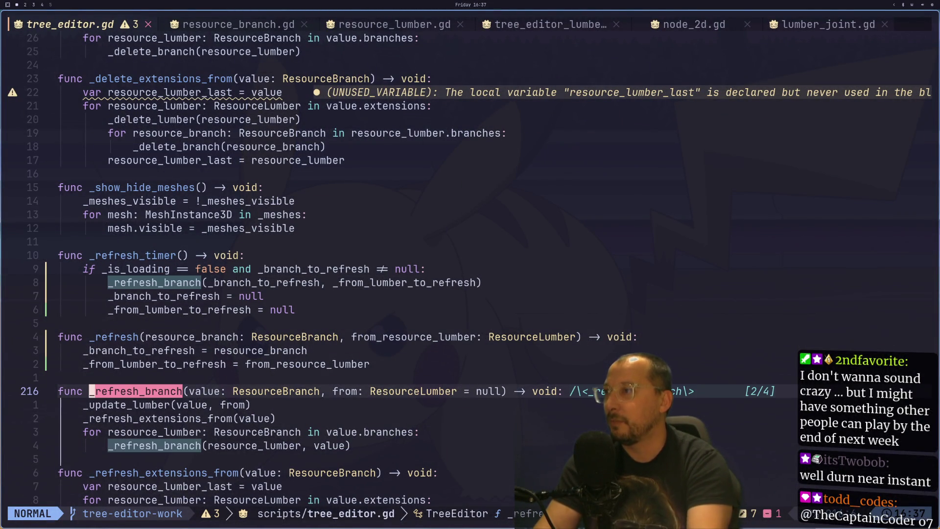
key(k)
key(k)
key(k)
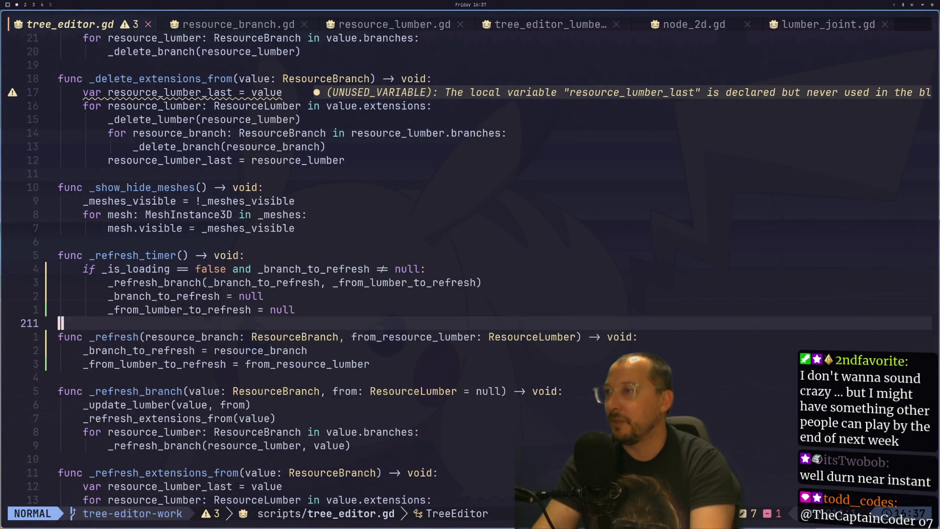
key(j)
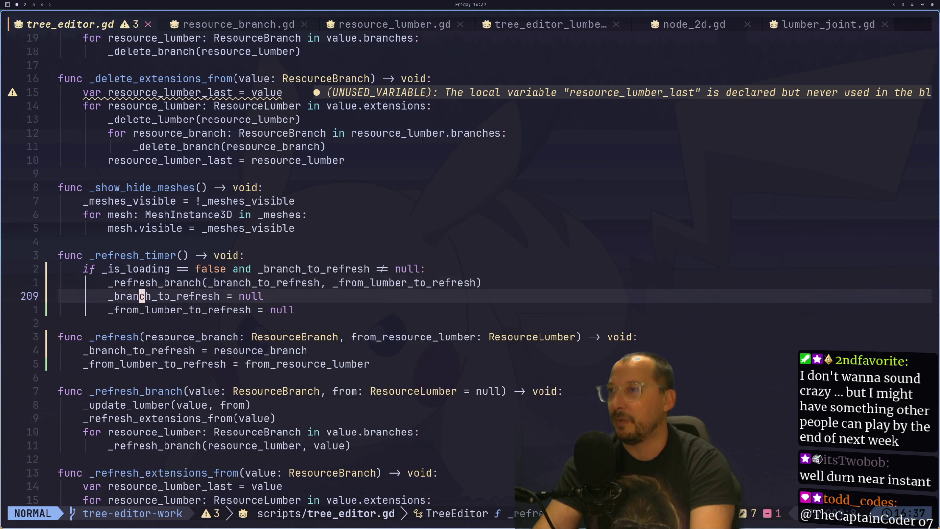
key(k)
key(super+2)
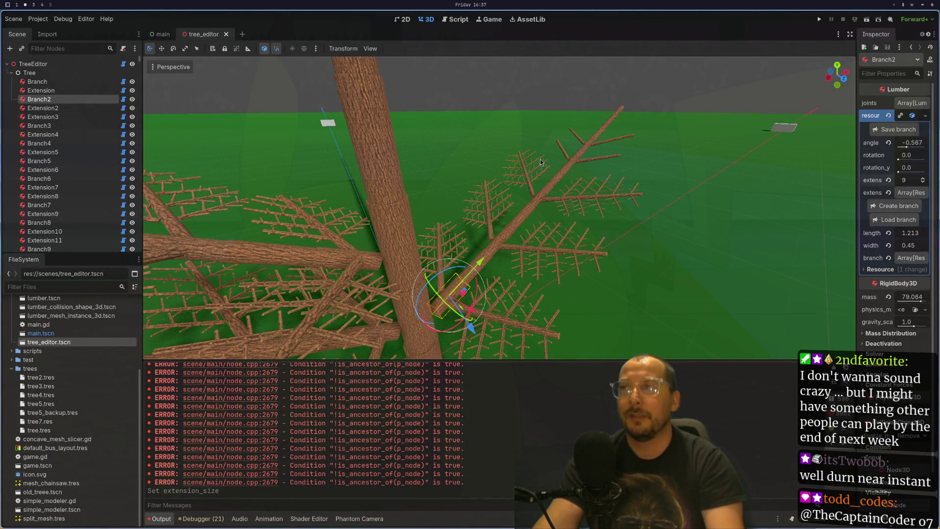
Orbit the view and select the trunk segment Extension277.
click(503, 279)
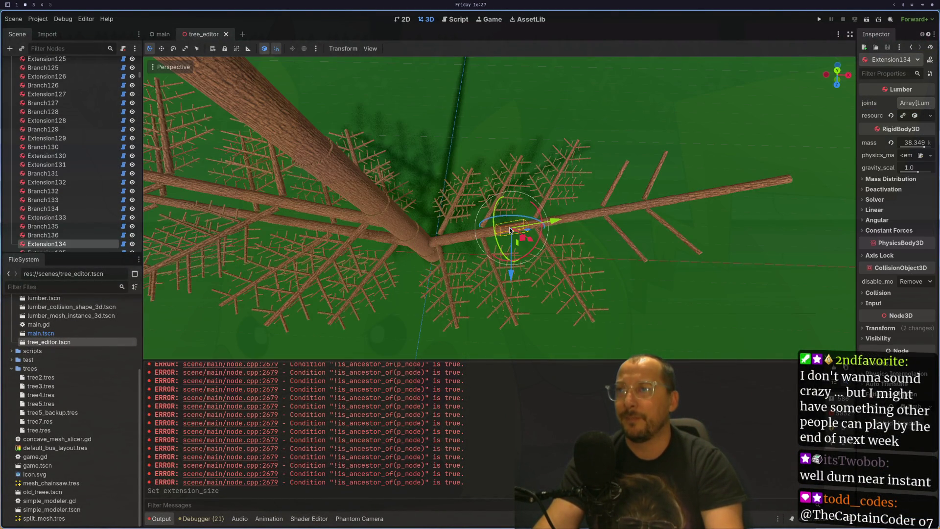
scroll(563, 59, up, 5)
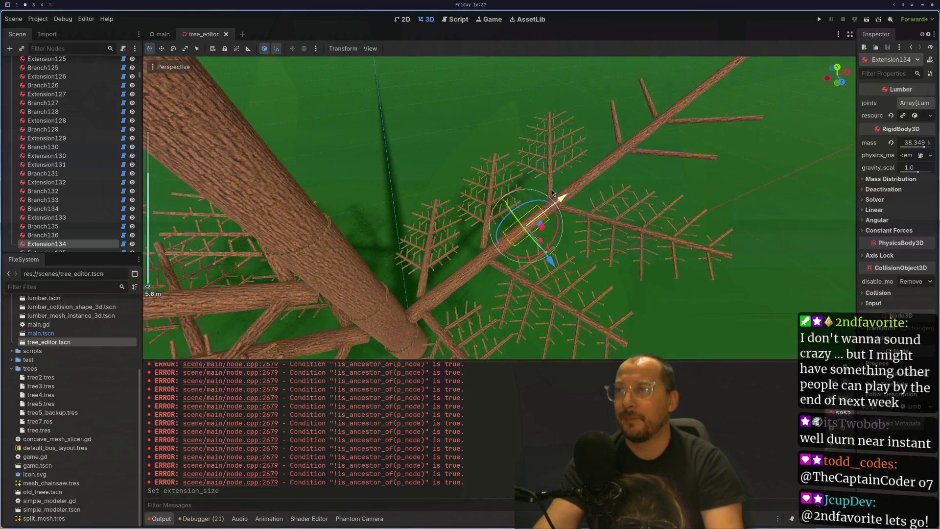
mouse_move(586, 161)
mouse_down()
mouse_move(566, 341)
mouse_move(544, 284)
mouse_up()
scroll(543, 281, up, 3)
click(513, 273)
scroll(568, 287, down, 2)
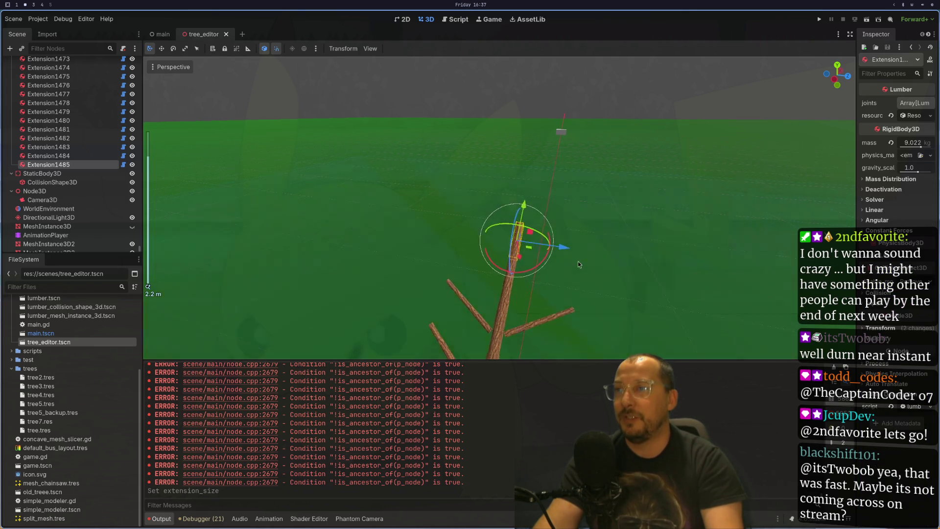
click(518, 274)
Create a branch off Extension277 in the Inspector and select the new Branch1483.
scroll(518, 273, up, 5)
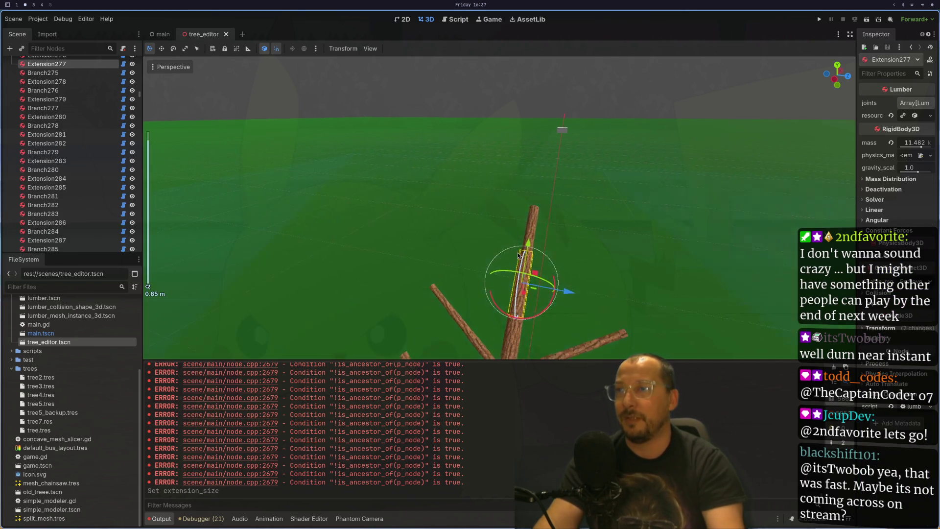
click(916, 116)
click(908, 131)
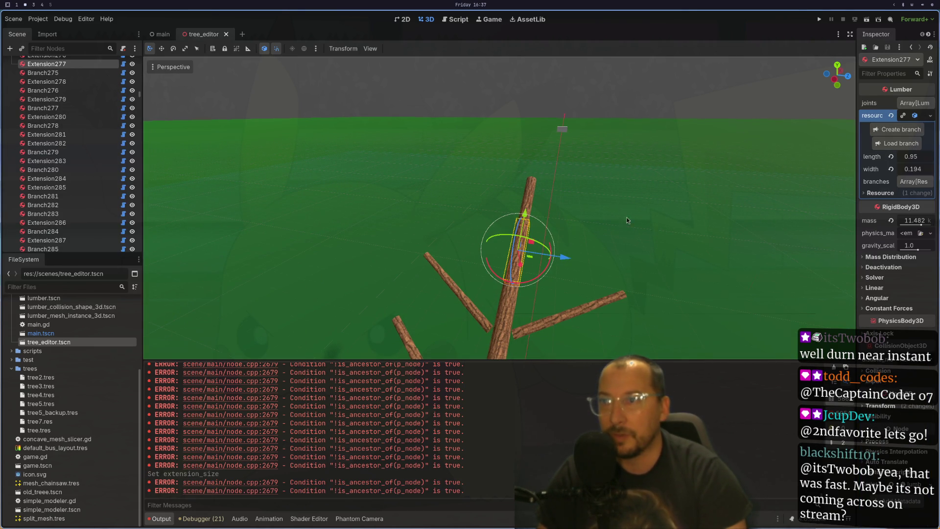
scroll(602, 264, down, 4)
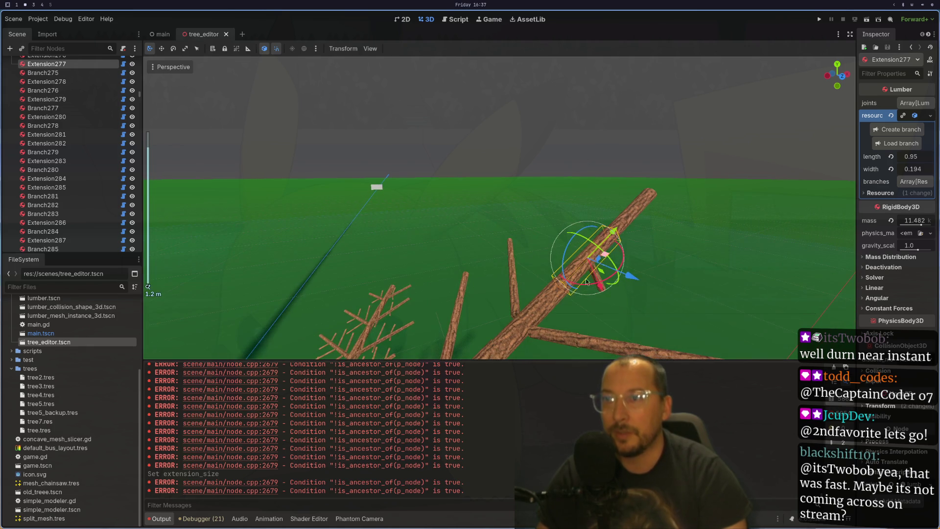
click(637, 310)
click(601, 277)
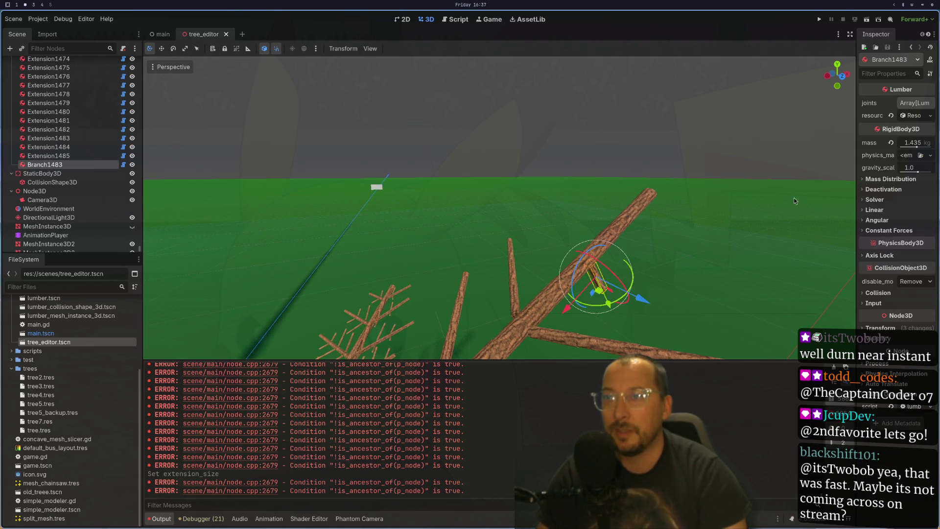
Turn Branch1483 to rotation 1.464 and angle −0.689 around the trunk.
key(f)
click(910, 115)
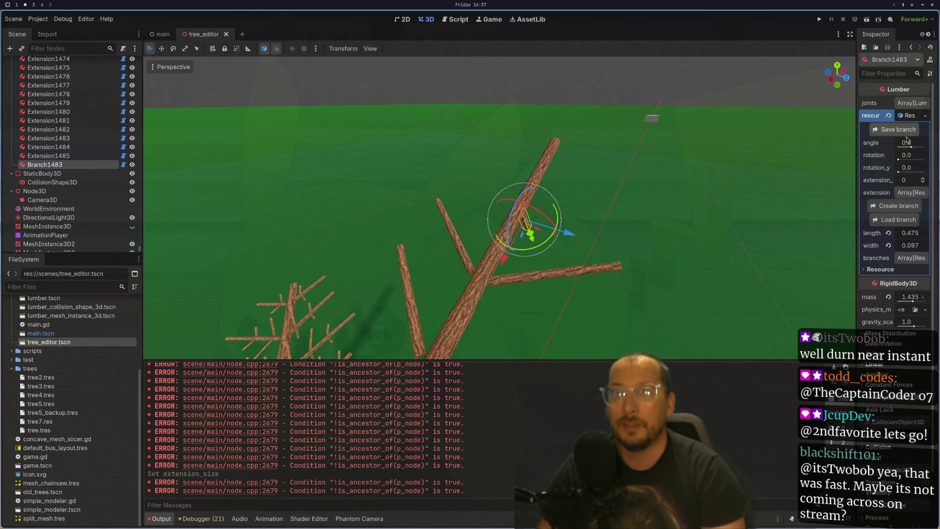
drag(900, 159, 906, 159)
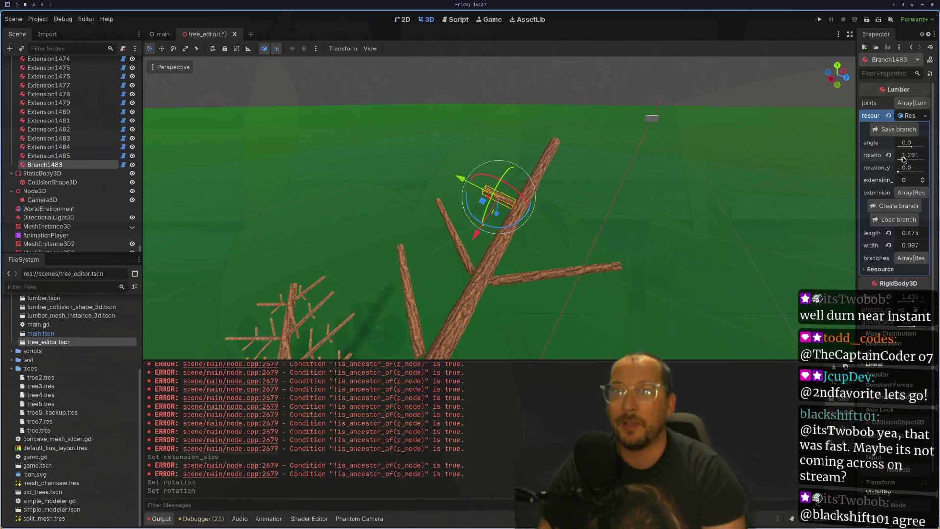
scroll(639, 207, up, 5)
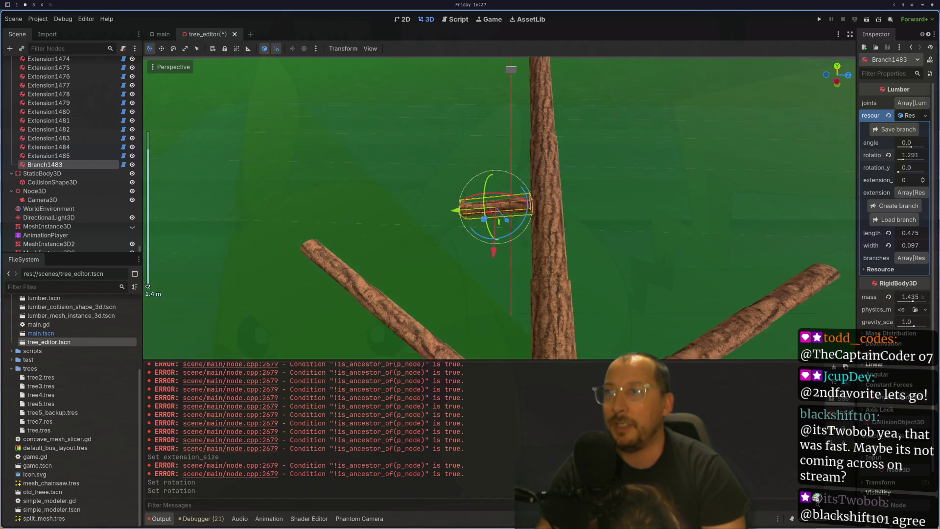
mouse_move(904, 159)
mouse_down()
mouse_move(900, 168)
mouse_move(905, 149)
mouse_up()
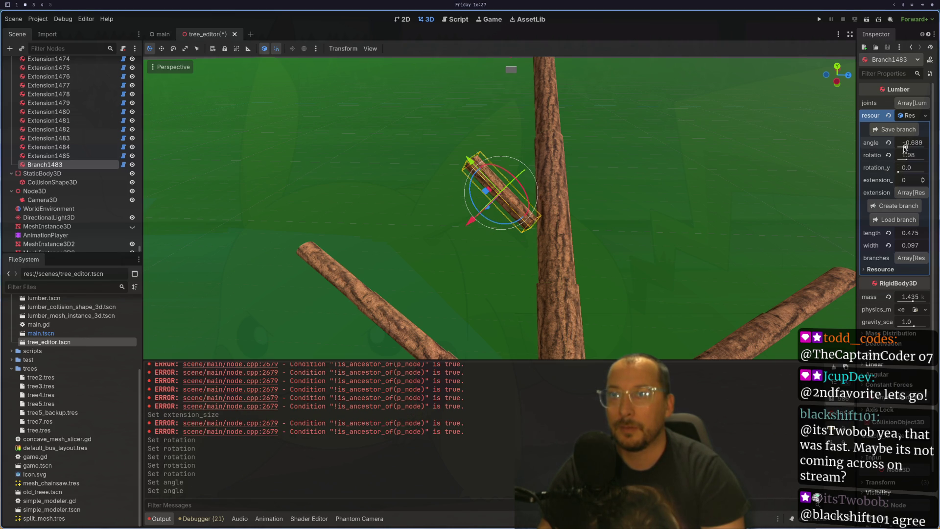
drag(907, 159, 905, 160)
drag(705, 236, 588, 268)
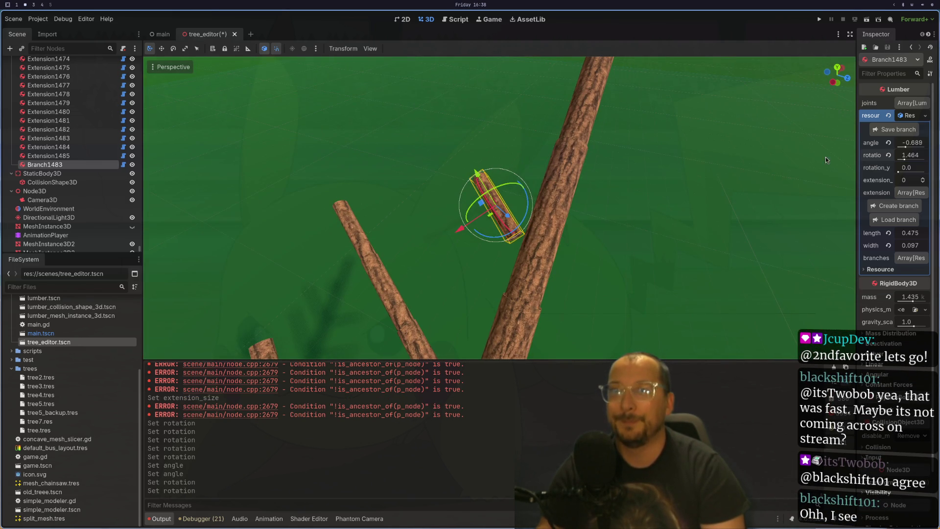
Give Branch1483 two extension segments, then reselect trunk segment Extension277.
click(922, 181)
scroll(720, 200, down, 3)
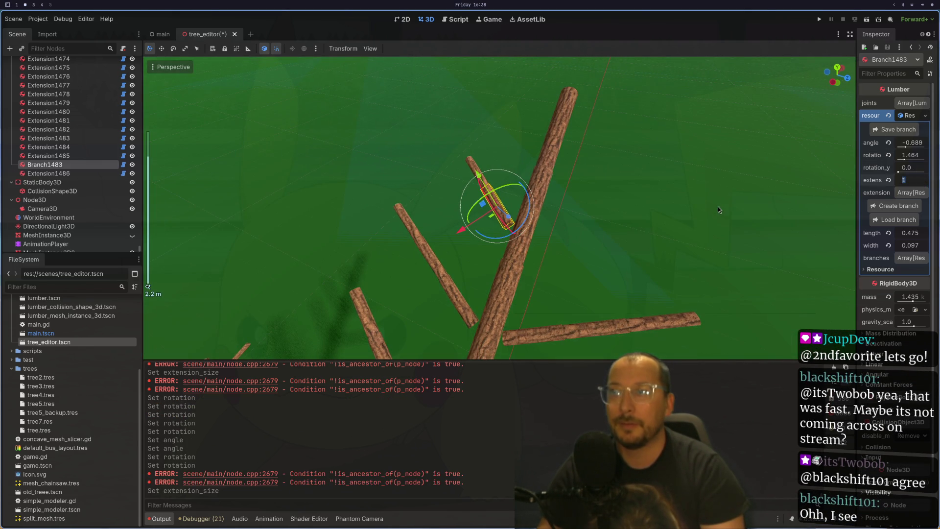
click(911, 168)
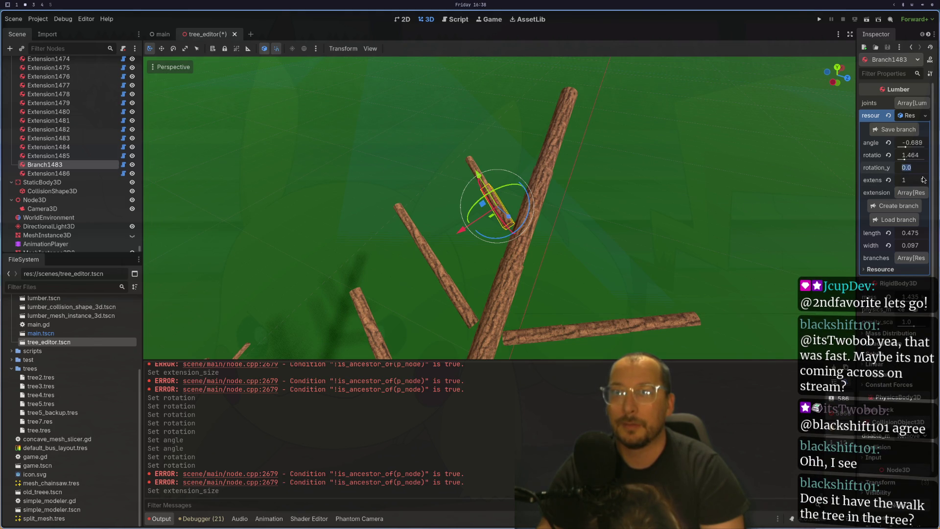
click(923, 178)
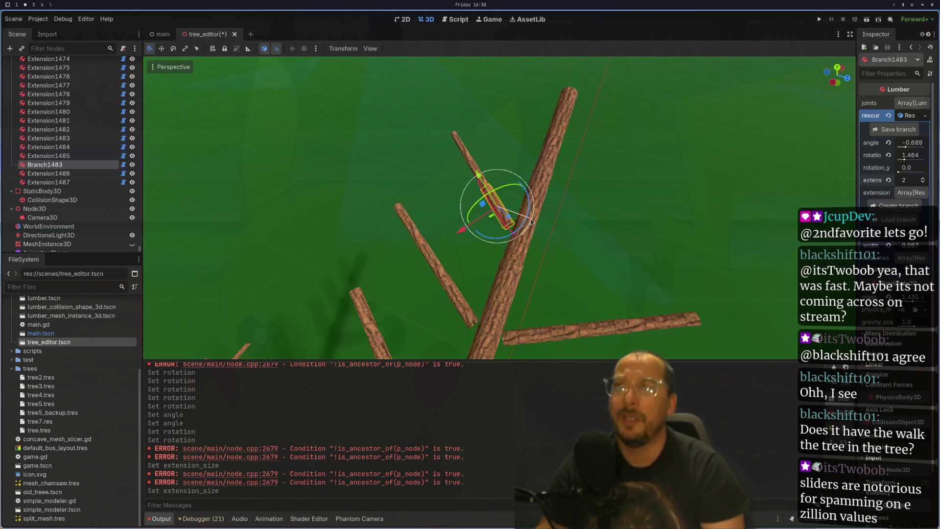
click(546, 200)
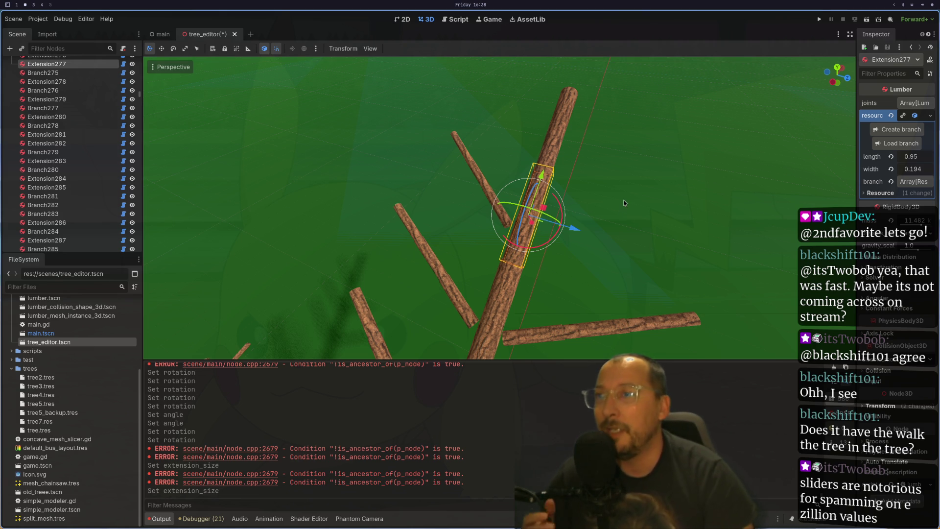
scroll(642, 176, down, 3)
scroll(660, 198, up, 4)
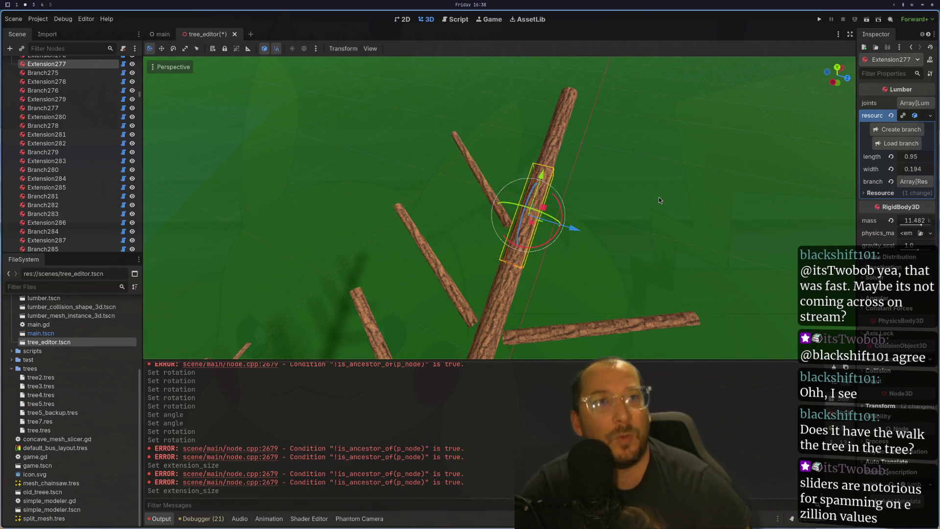
scroll(659, 197, down, 12)
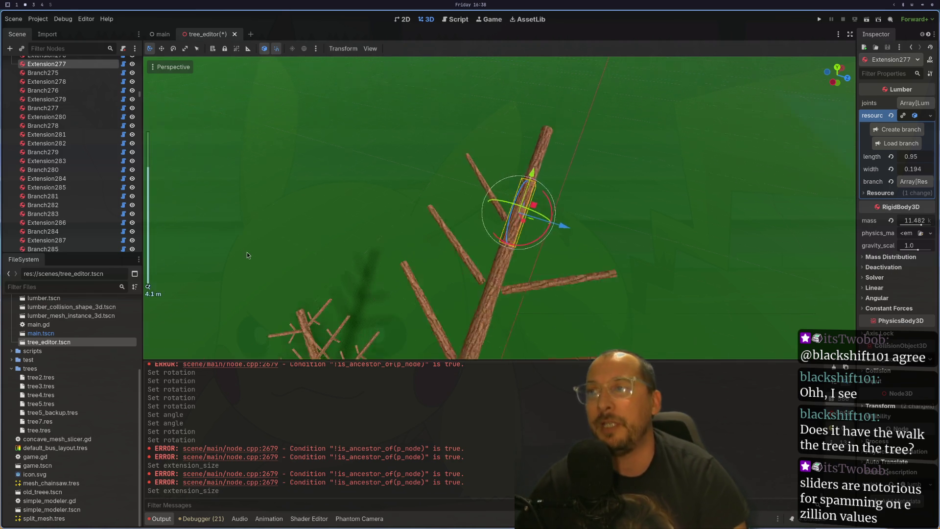
mouse_move(662, 243)
mouse_down()
mouse_move(576, 155)
mouse_move(617, 204)
mouse_move(651, 203)
mouse_move(642, 224)
mouse_up()
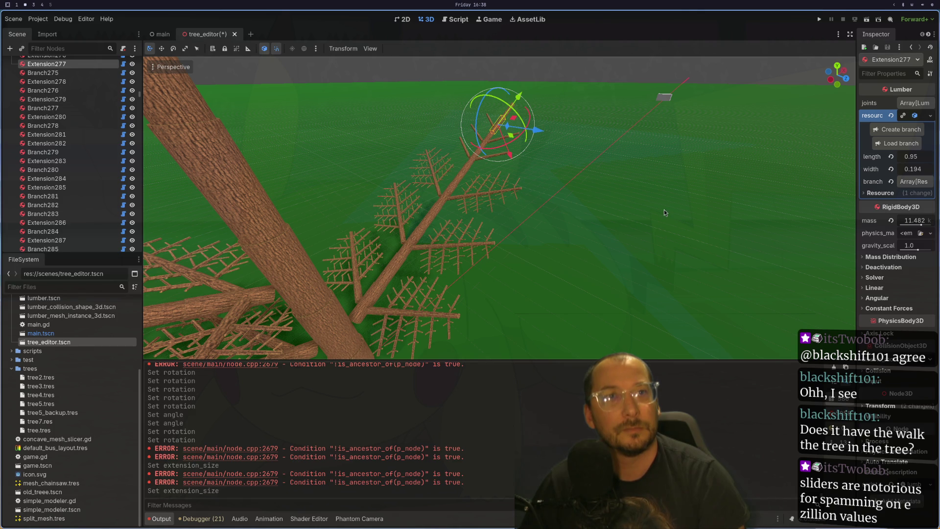
scroll(647, 274, down, 5)
mouse_move(640, 315)
mouse_down()
mouse_move(579, 295)
mouse_move(701, 254)
mouse_move(624, 229)
mouse_move(607, 211)
mouse_up()
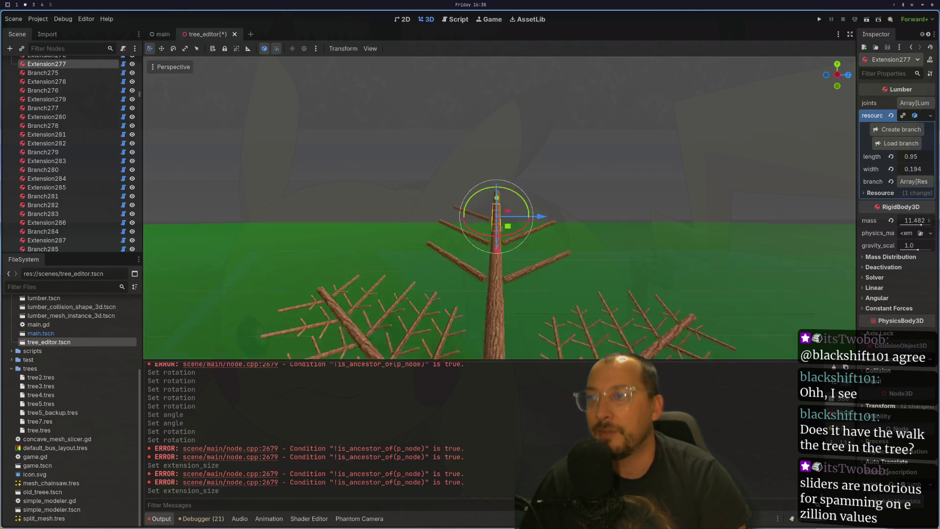
scroll(589, 259, up, 3)
drag(589, 260, 568, 292)
scroll(568, 291, down, 3)
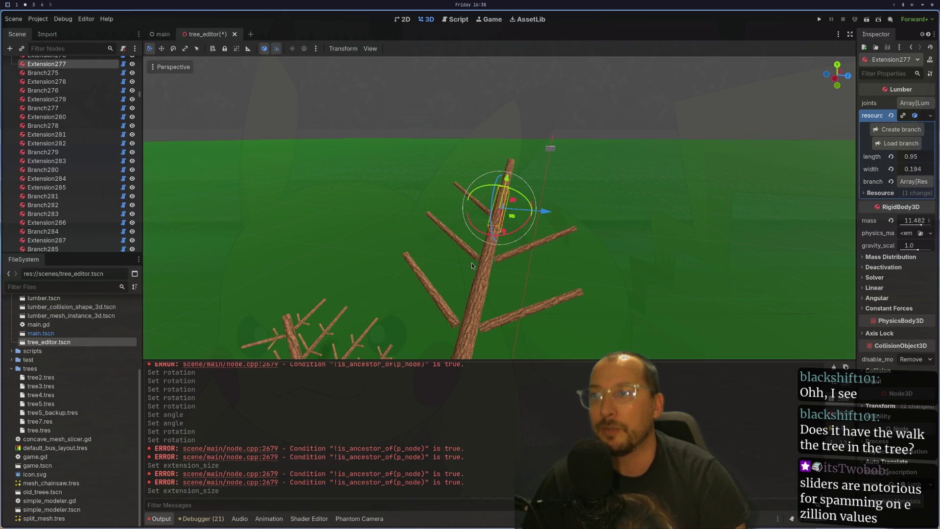
scroll(471, 264, down, 6)
scroll(470, 230, up, 6)
click(390, 266)
Reframe the tree upright and select its topmost trunk segment, Extension1485.
click(390, 265)
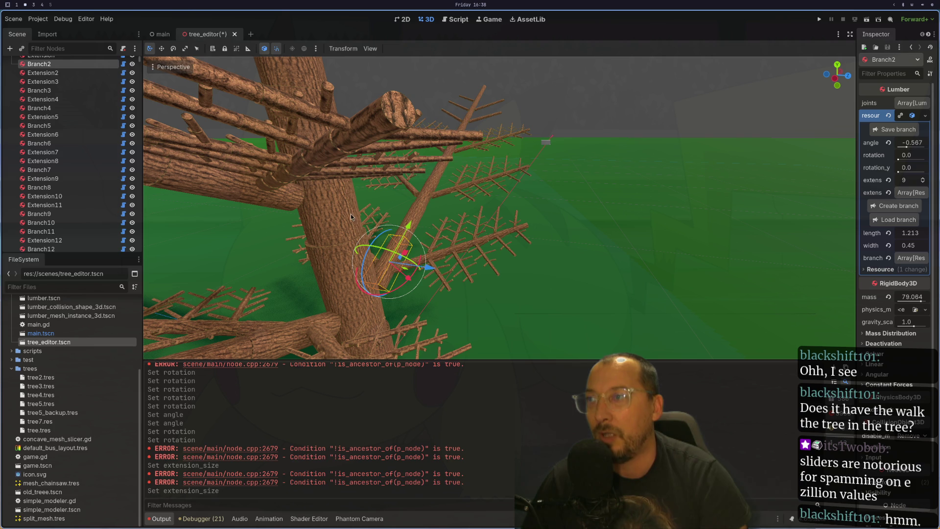
scroll(453, 200, up, 5)
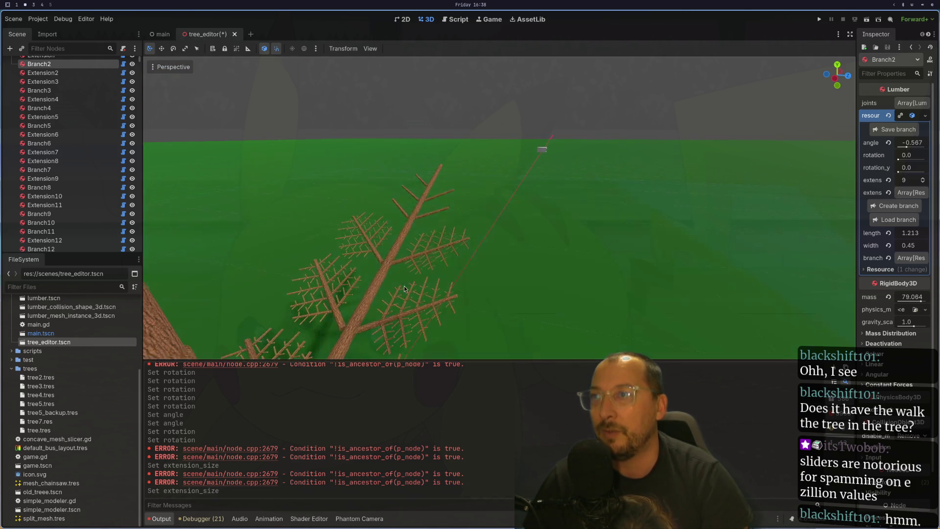
scroll(462, 268, down, 5)
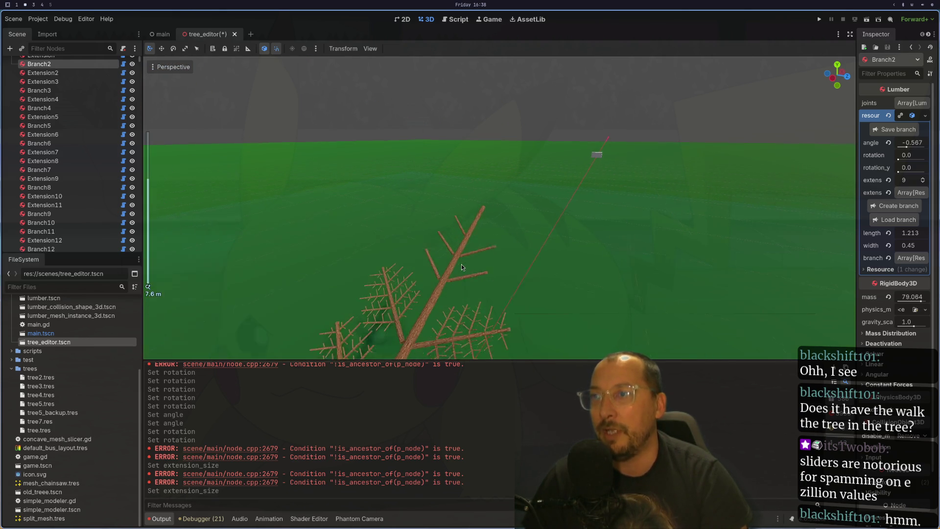
drag(568, 96, 549, 171)
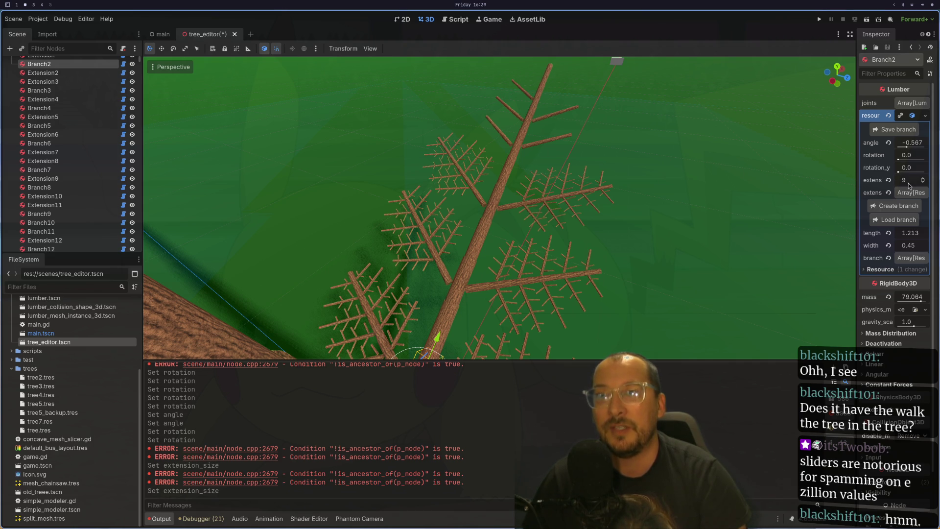
drag(607, 283, 562, 224)
scroll(546, 204, up, 2)
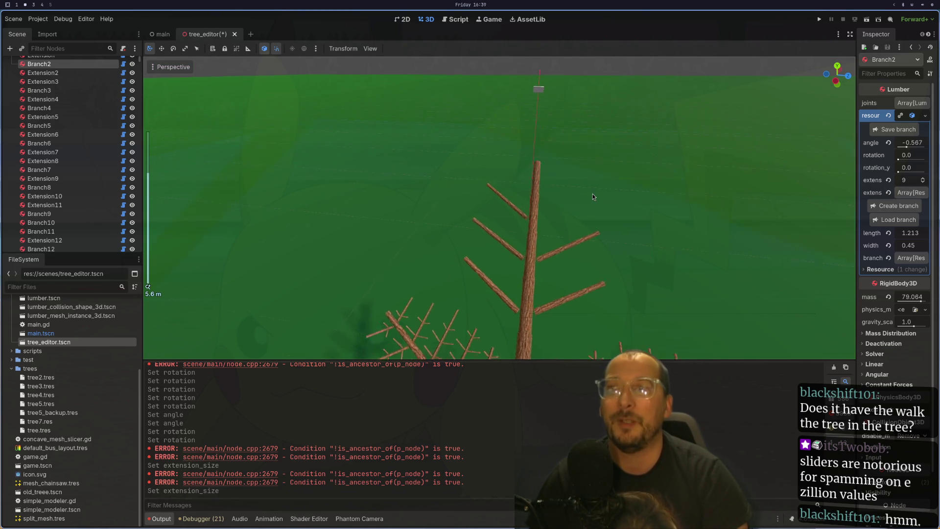
scroll(547, 178, up, 2)
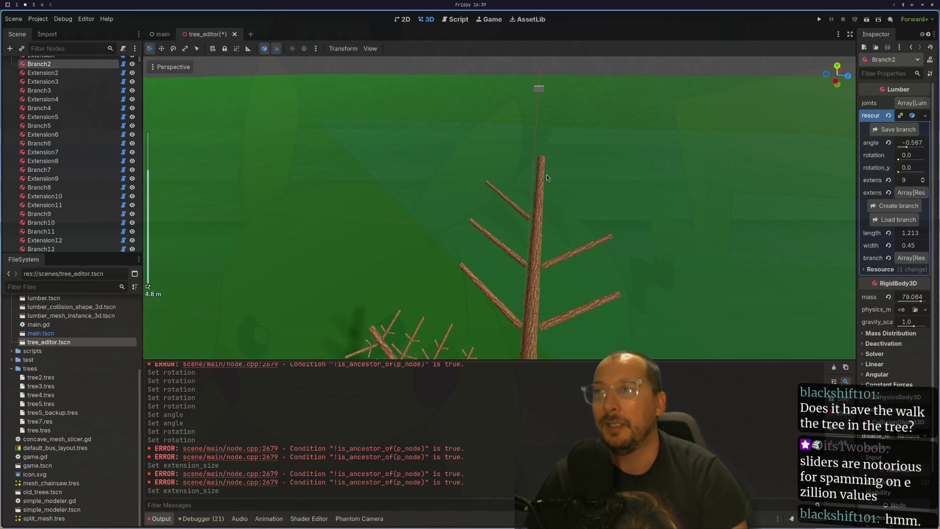
click(547, 178)
scroll(565, 191, down, 5)
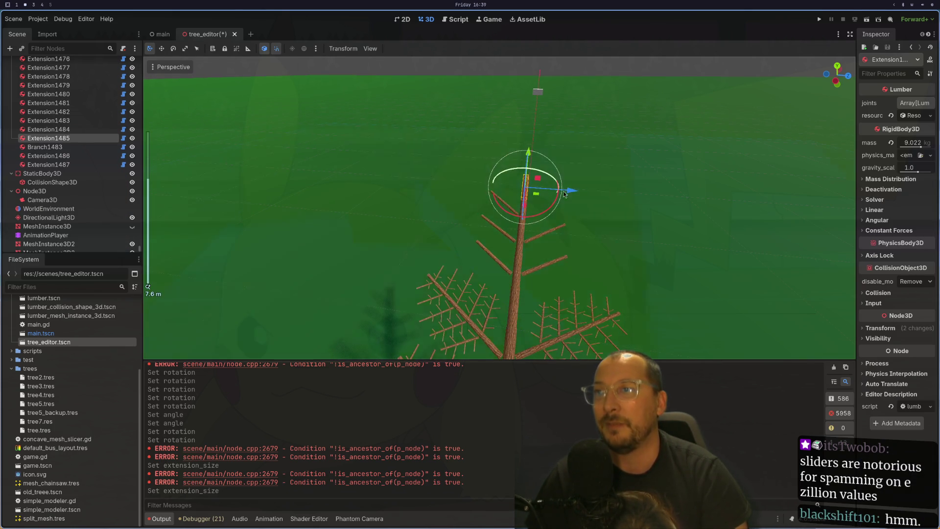
Create a new branch, Branch1484, on the top trunk segment and focus on it.
scroll(565, 215, up, 3)
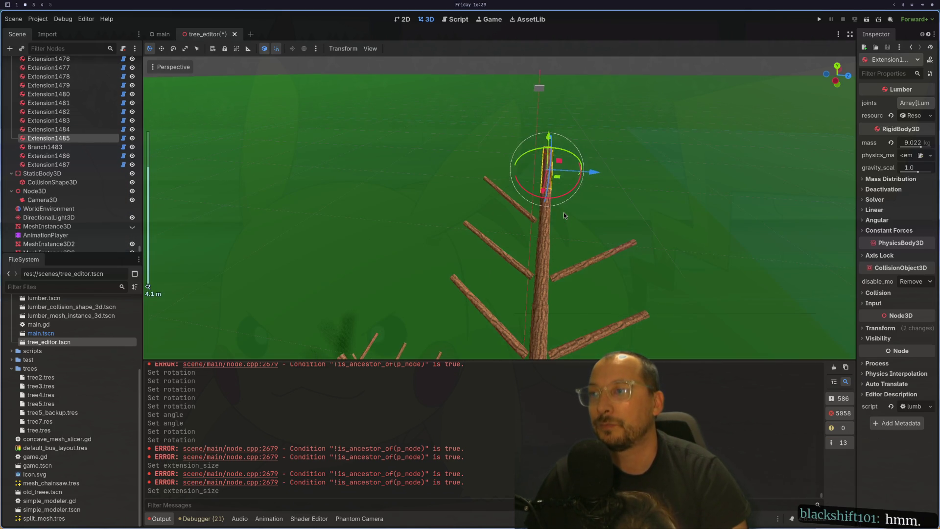
scroll(563, 213, up, 6)
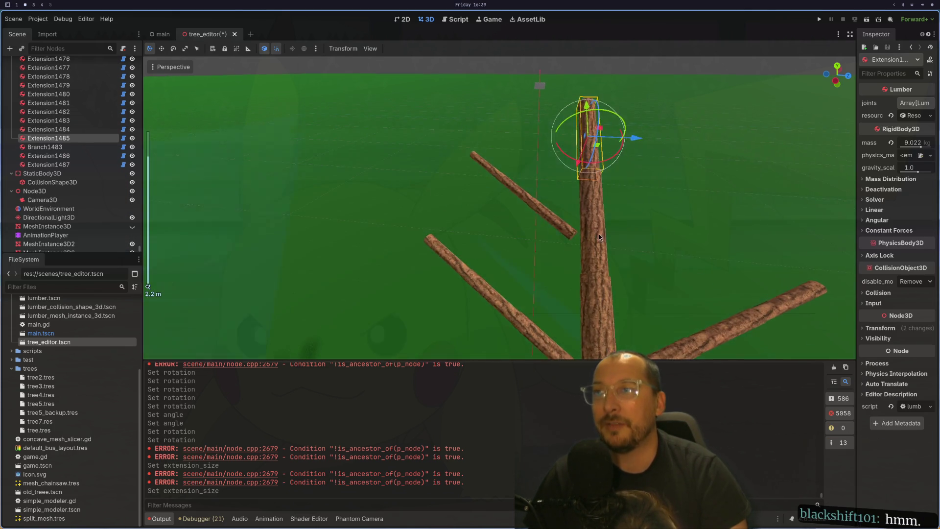
mouse_move(765, 219)
mouse_down()
mouse_move(552, 204)
mouse_move(678, 237)
mouse_move(701, 230)
mouse_up()
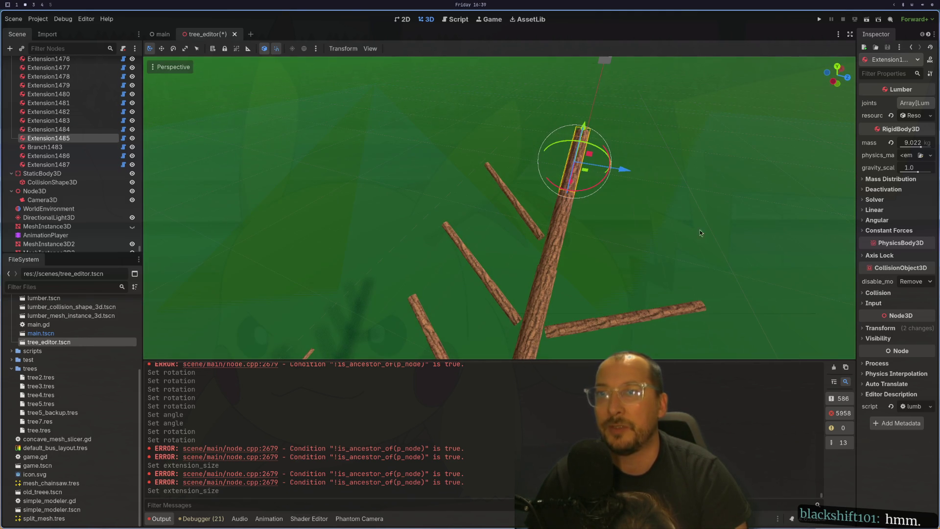
click(914, 116)
click(908, 131)
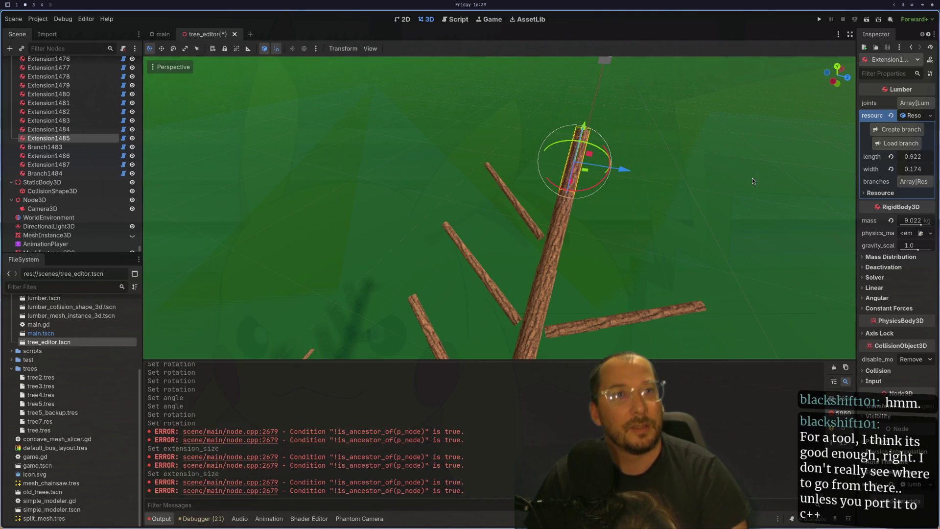
mouse_move(732, 179)
mouse_down()
mouse_move(660, 163)
mouse_move(646, 206)
mouse_up()
click(641, 207)
click(584, 202)
key(f)
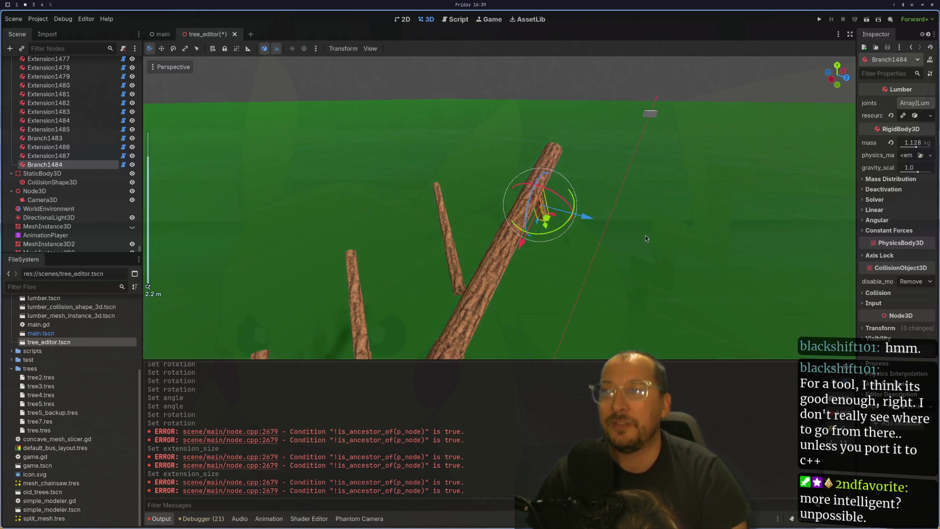
Set Branch1484's rotation to 0.516 and angle to 0.301, then reselect Extension1485.
click(914, 116)
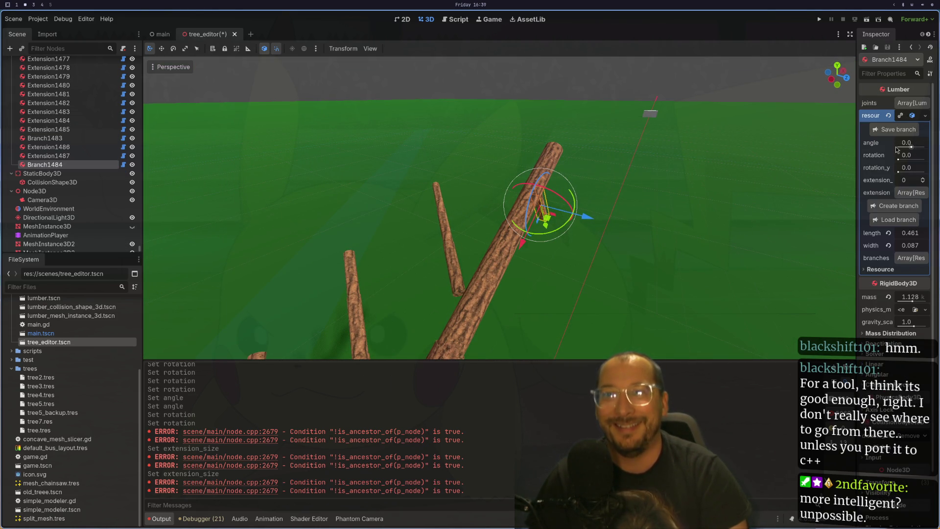
drag(899, 160, 906, 160)
drag(710, 167, 780, 194)
drag(909, 146, 906, 147)
drag(642, 226, 596, 209)
click(596, 207)
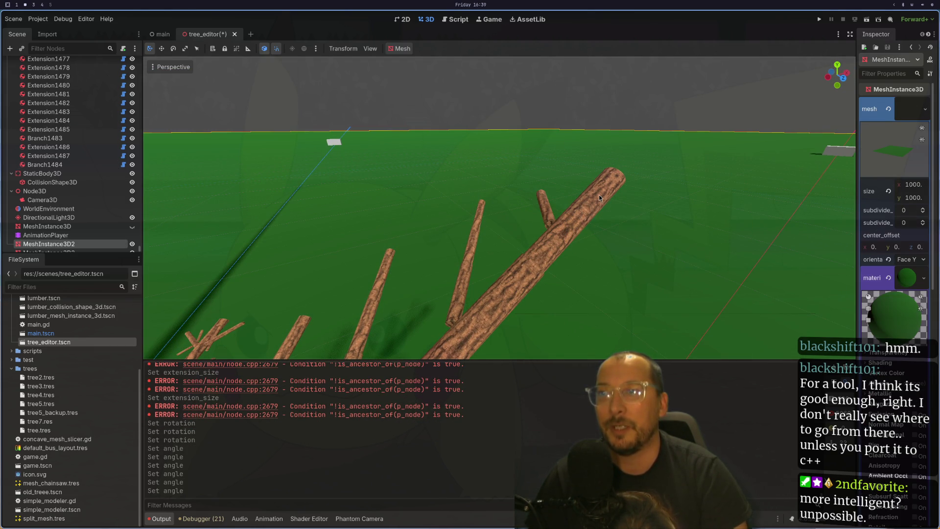
drag(576, 217, 642, 242)
click(595, 224)
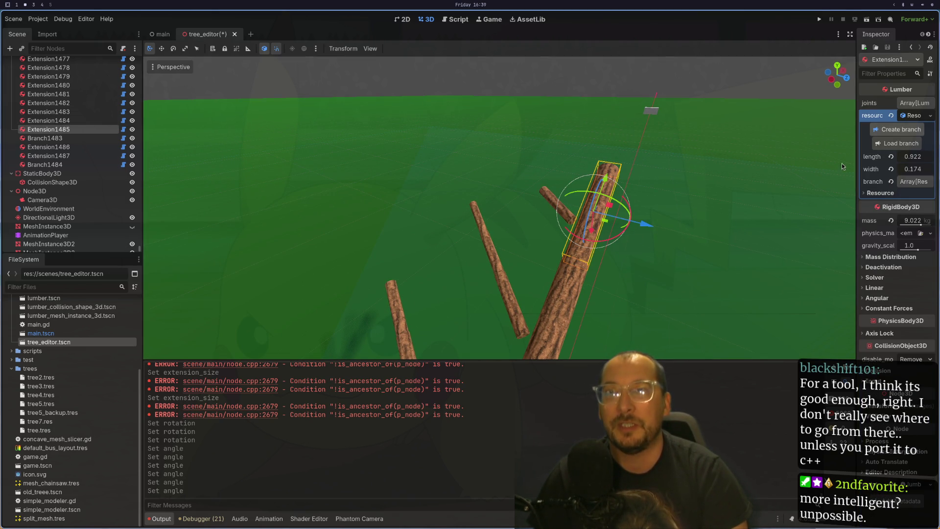
Add Branch1485 to Extension1485 and rotate it to 4.648.
click(877, 144)
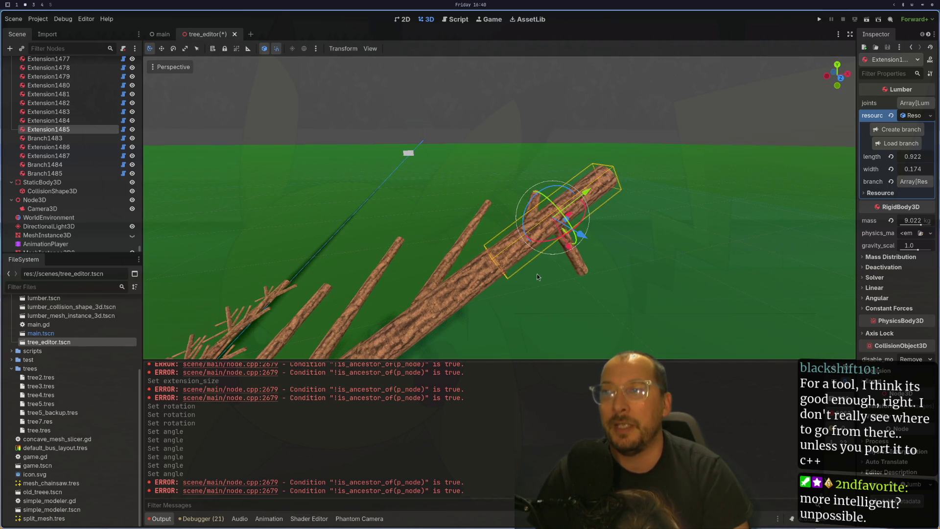
click(582, 265)
drag(697, 220, 835, 148)
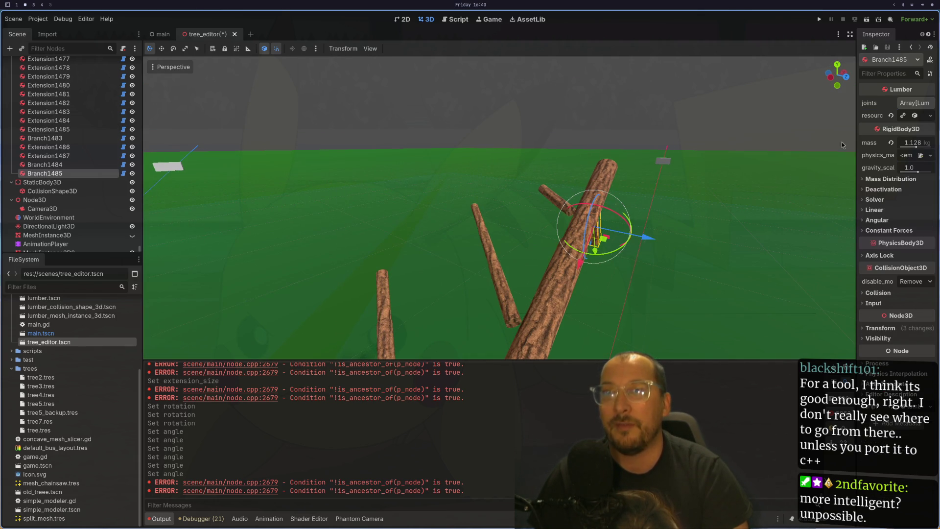
click(927, 120)
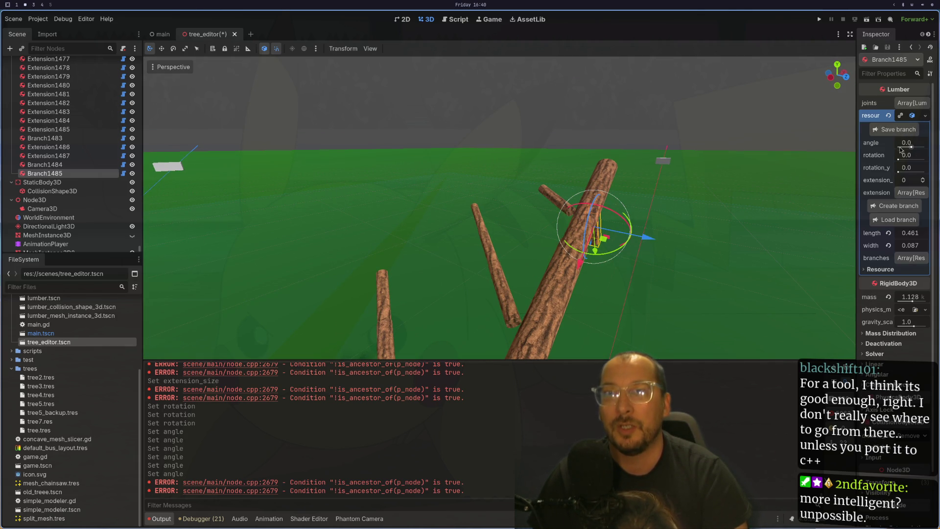
drag(903, 160, 918, 160)
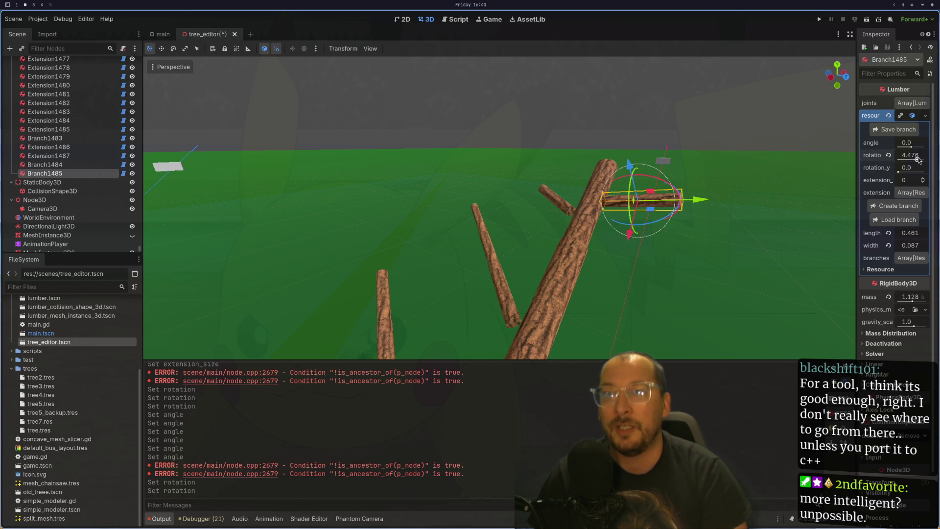
click(918, 159)
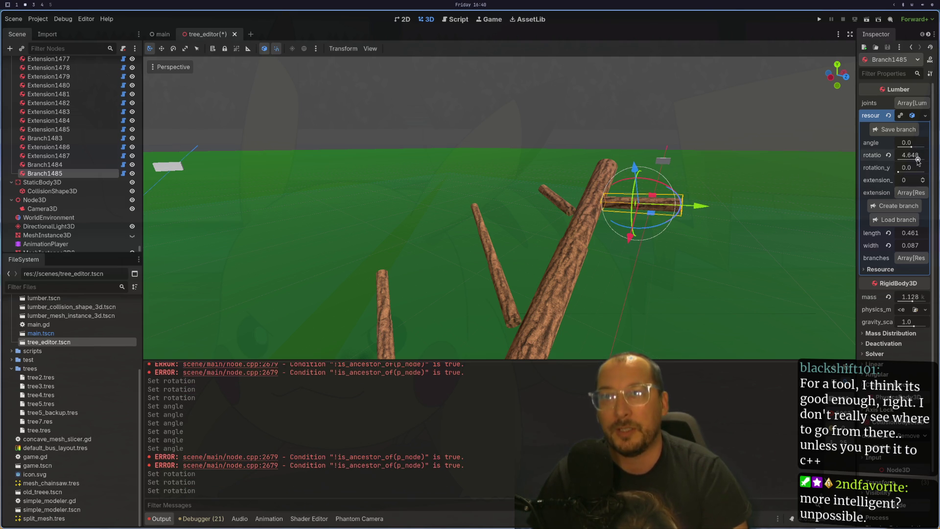
Try rotation_y values, reset them to 0, and tilt Branch1485 to angle −0.412.
mouse_move(822, 169)
mouse_down()
mouse_move(840, 177)
mouse_move(810, 187)
mouse_up()
click(903, 172)
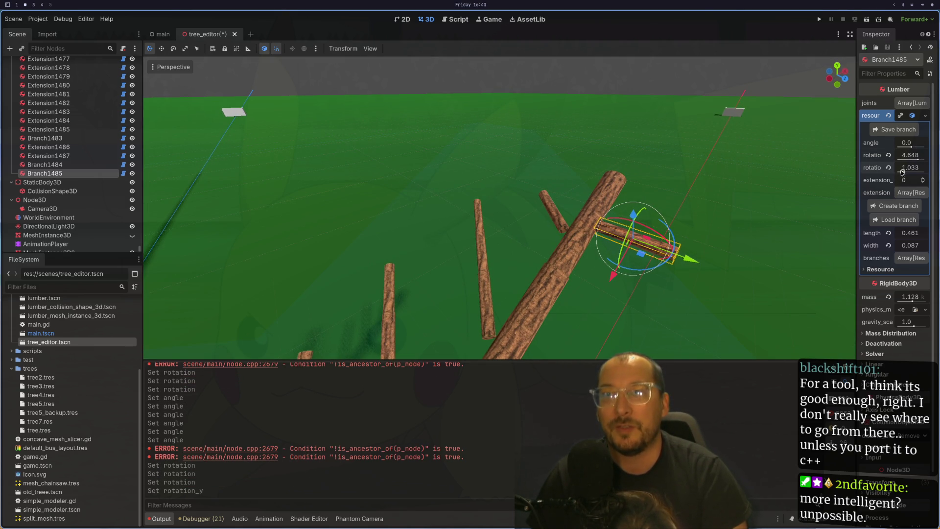
click(903, 171)
drag(903, 171, 884, 170)
click(888, 169)
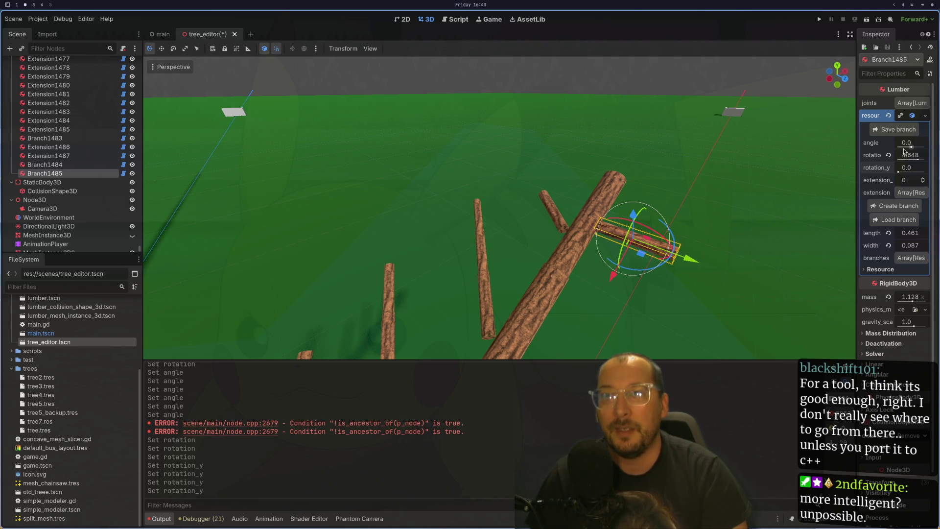
drag(910, 143, 907, 148)
scroll(770, 205, down, 5)
scroll(771, 204, up, 5)
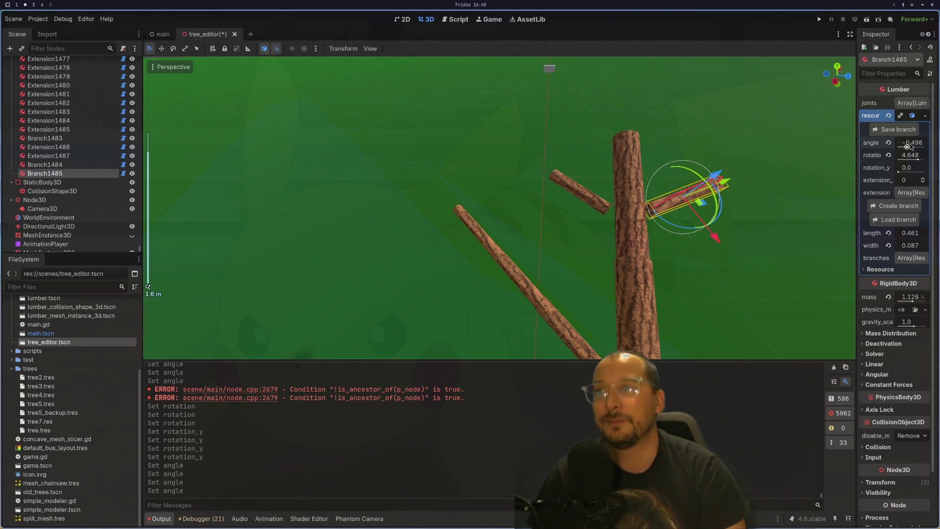
drag(906, 147, 908, 146)
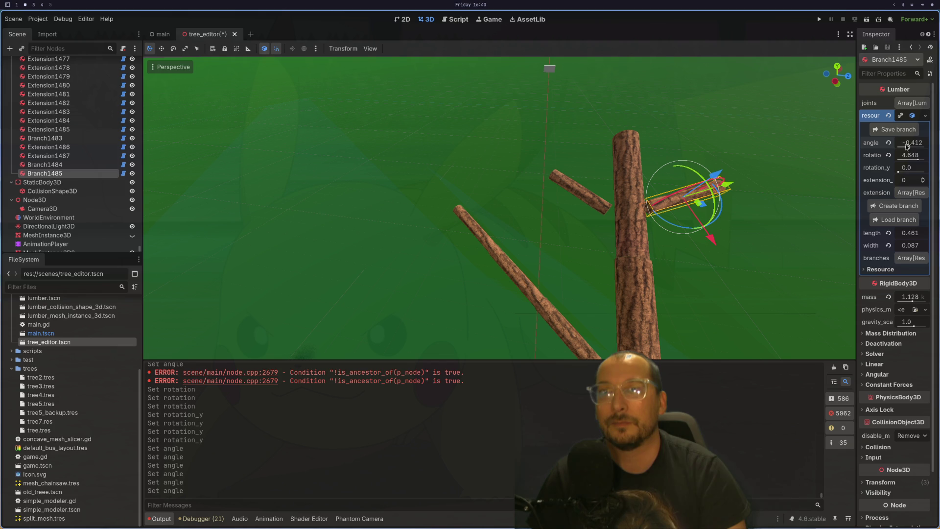
drag(811, 174, 605, 181)
click(606, 181)
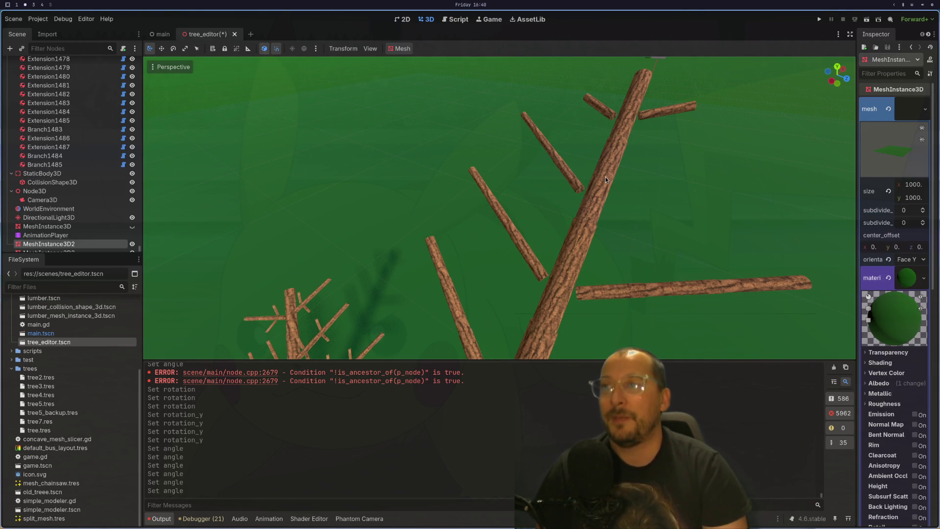
Create Branch1486 on the trunk and set its extension size to 1.
click(606, 179)
click(880, 129)
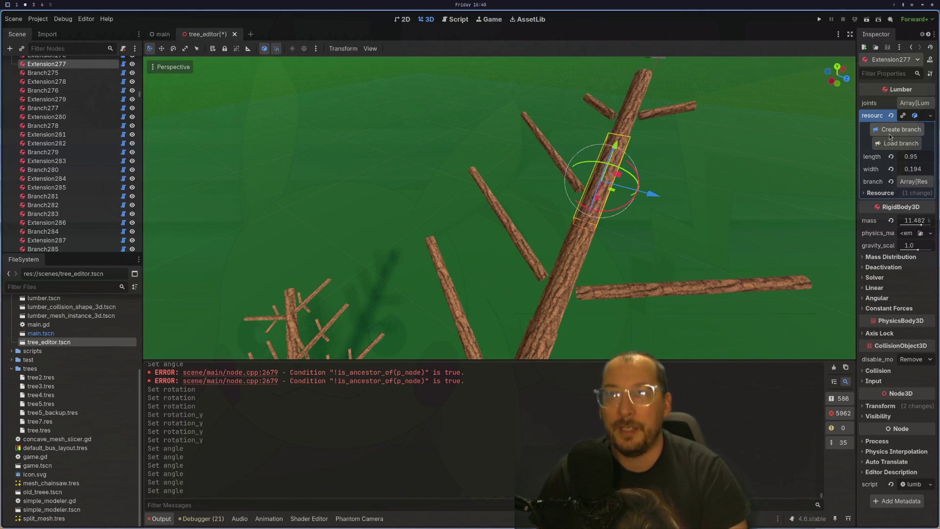
mouse_move(787, 157)
mouse_down()
mouse_move(719, 142)
mouse_move(657, 225)
mouse_up()
click(631, 248)
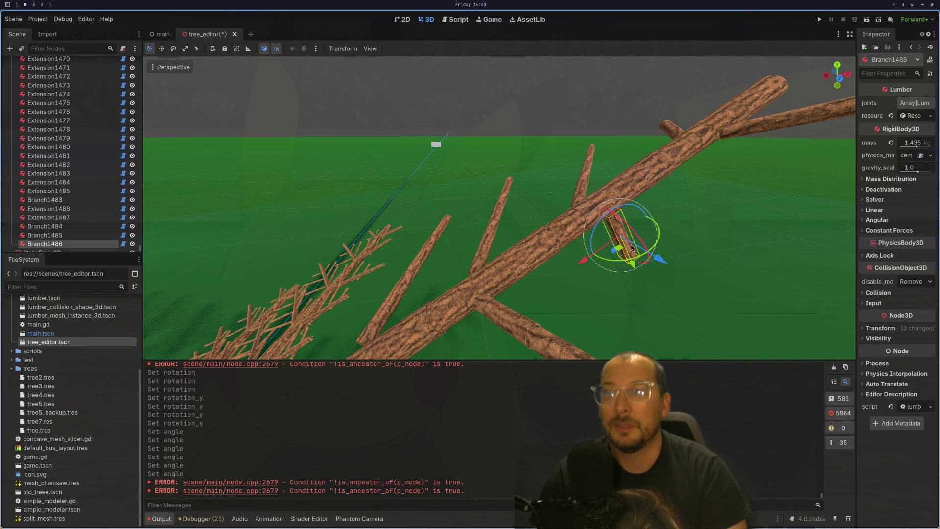
click(916, 116)
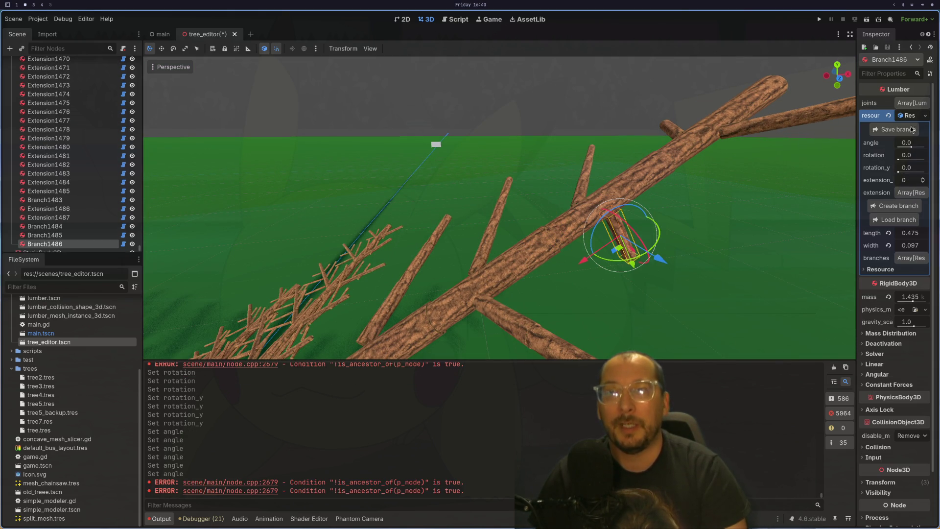
click(924, 178)
scroll(751, 231, up, 5)
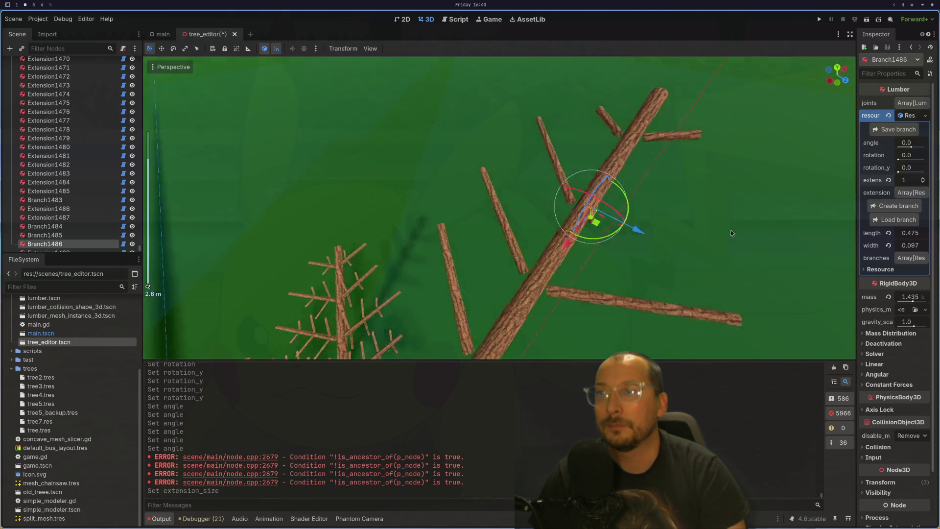
mouse_move(731, 233)
mouse_down()
mouse_move(690, 192)
mouse_move(760, 255)
mouse_up()
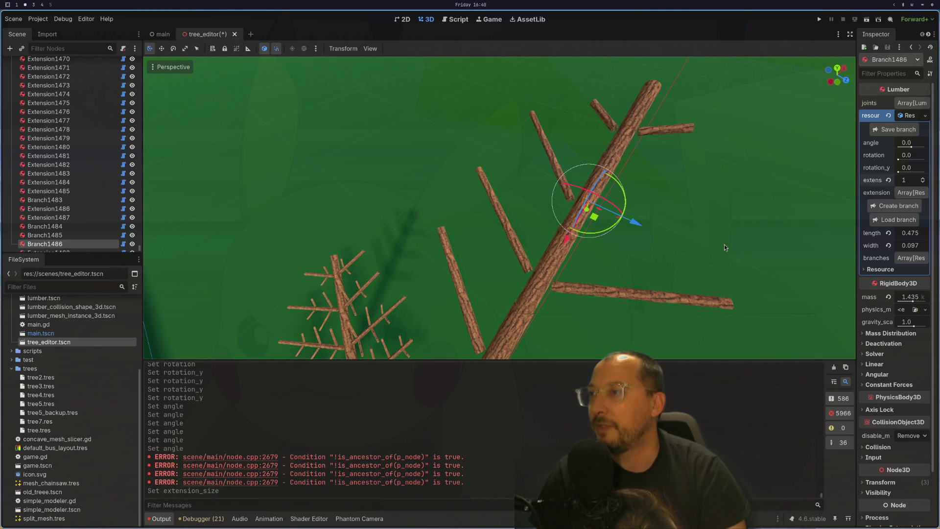
click(355, 259)
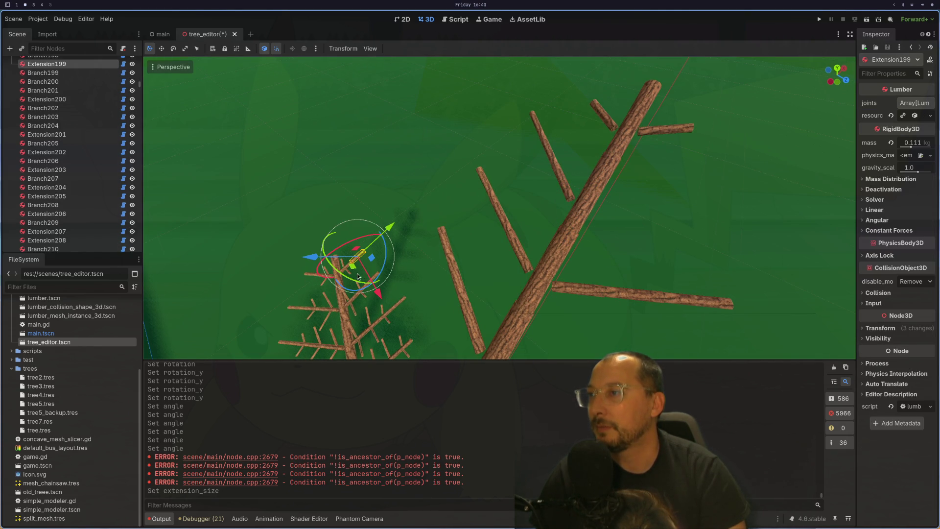
mouse_move(585, 187)
mouse_down()
mouse_move(612, 202)
mouse_move(600, 234)
mouse_up()
click(600, 235)
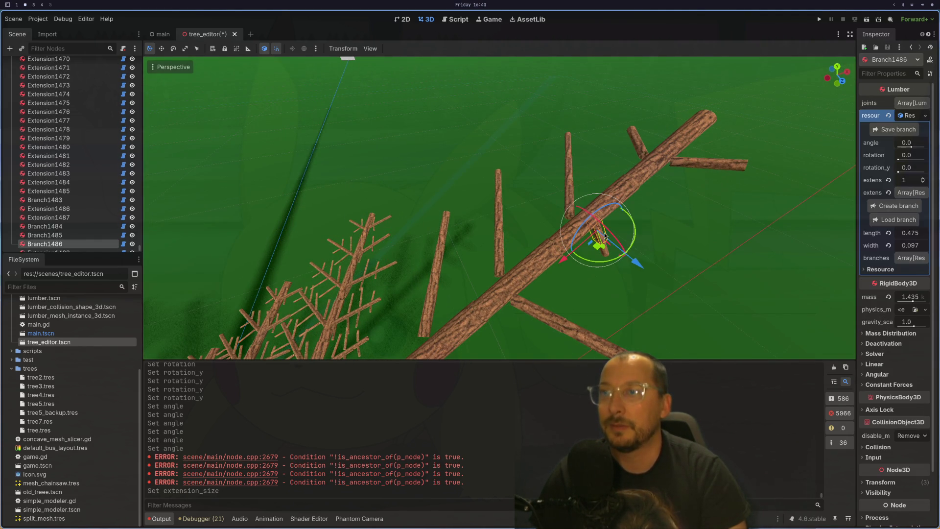
Extend Branch1486 to 2 segments and rotate it to 4.562 around the trunk.
click(923, 180)
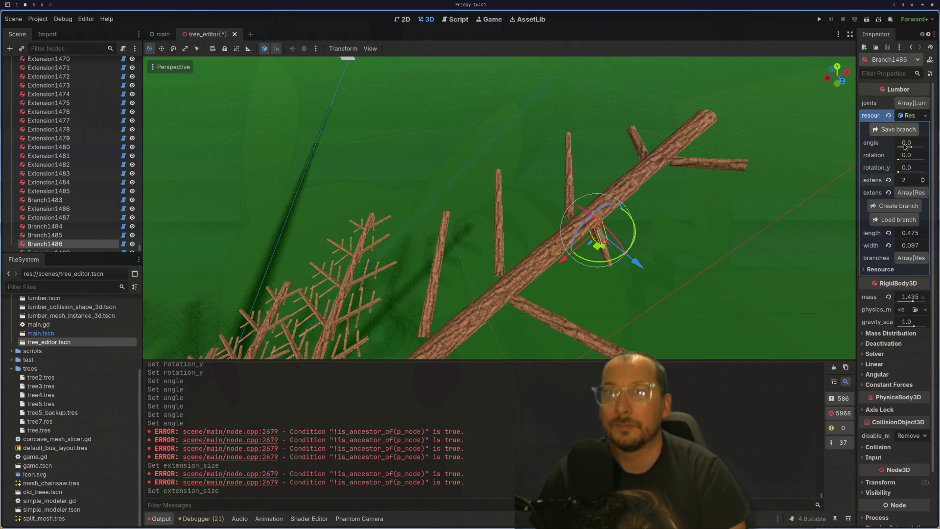
drag(899, 159, 917, 157)
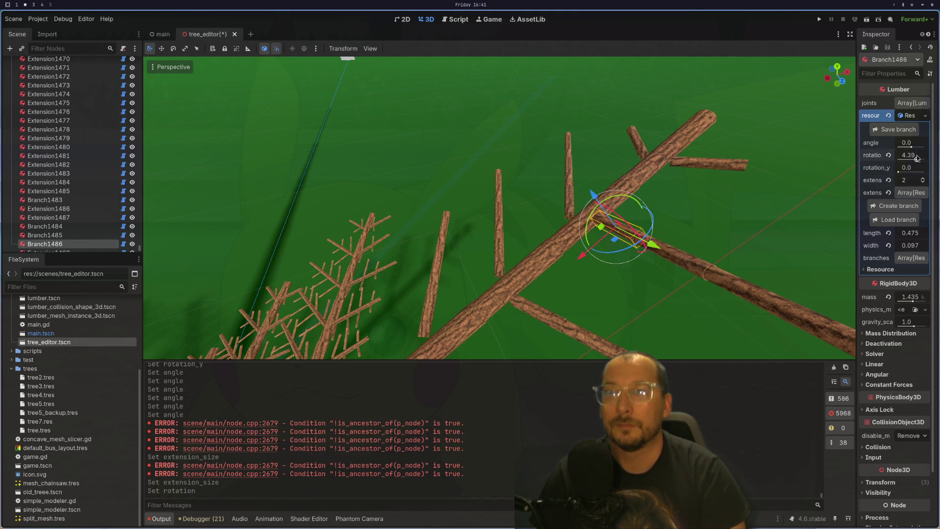
scroll(751, 221, down, 5)
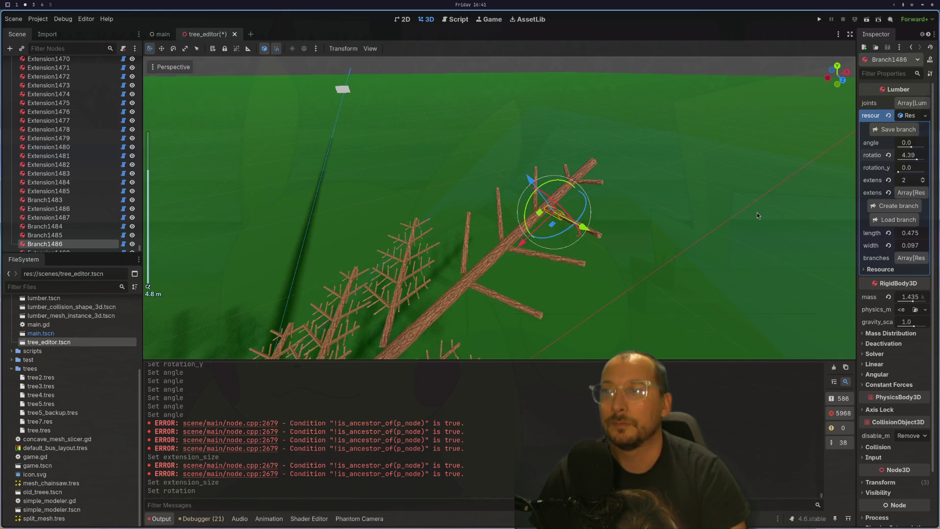
mouse_move(757, 212)
mouse_down()
mouse_move(812, 208)
mouse_move(718, 152)
mouse_move(721, 169)
mouse_up()
drag(916, 160, 903, 149)
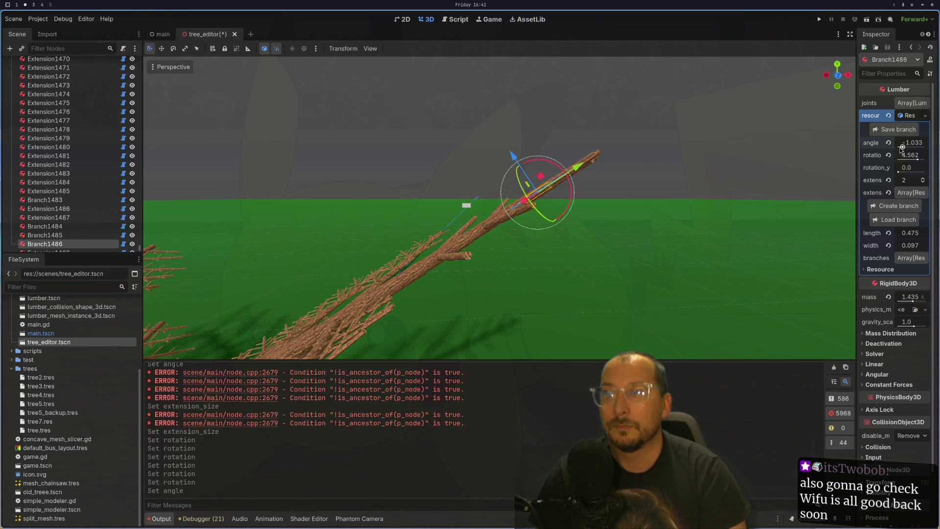
scroll(719, 243, up, 5)
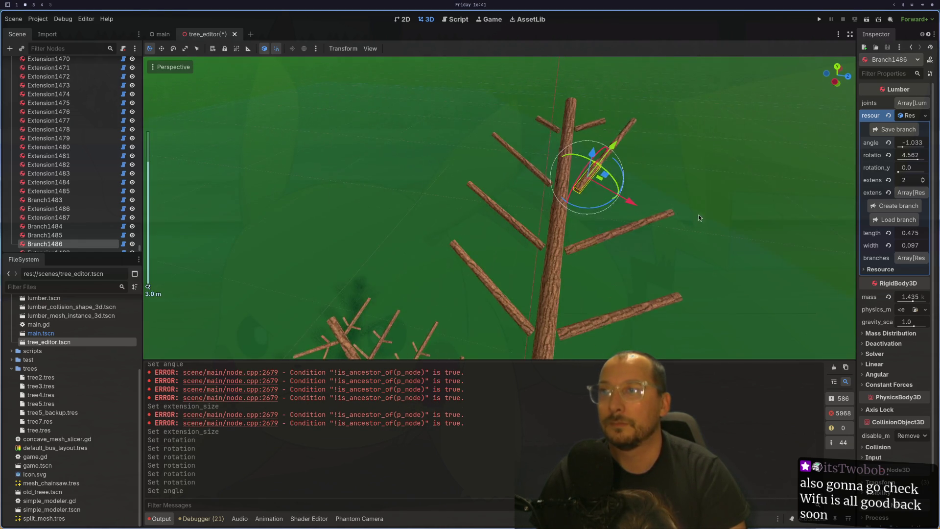
drag(903, 147, 906, 148)
Tilt Branch1486 upward to angle −0.56, then select the TreeEditor root node.
mouse_move(763, 164)
mouse_down()
mouse_move(631, 138)
mouse_move(575, 104)
mouse_move(769, 166)
mouse_move(646, 137)
mouse_up()
click(492, 196)
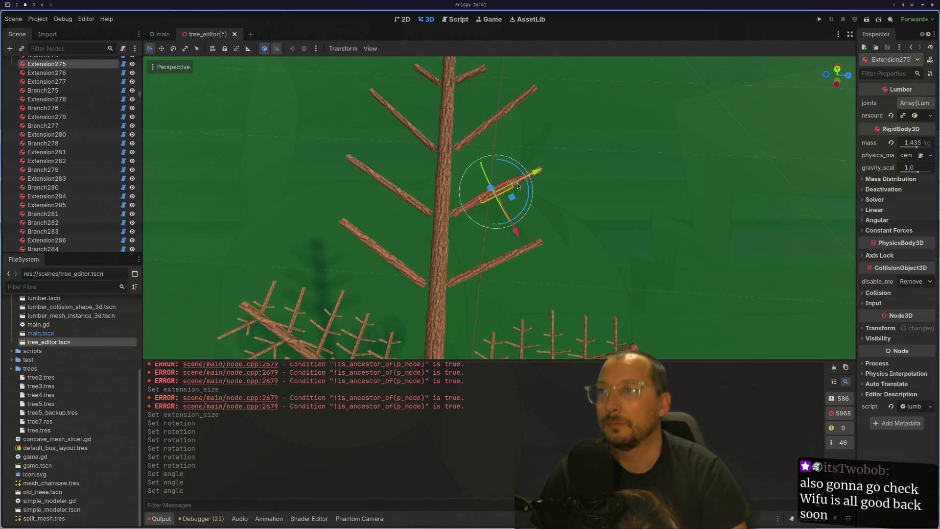
click(509, 110)
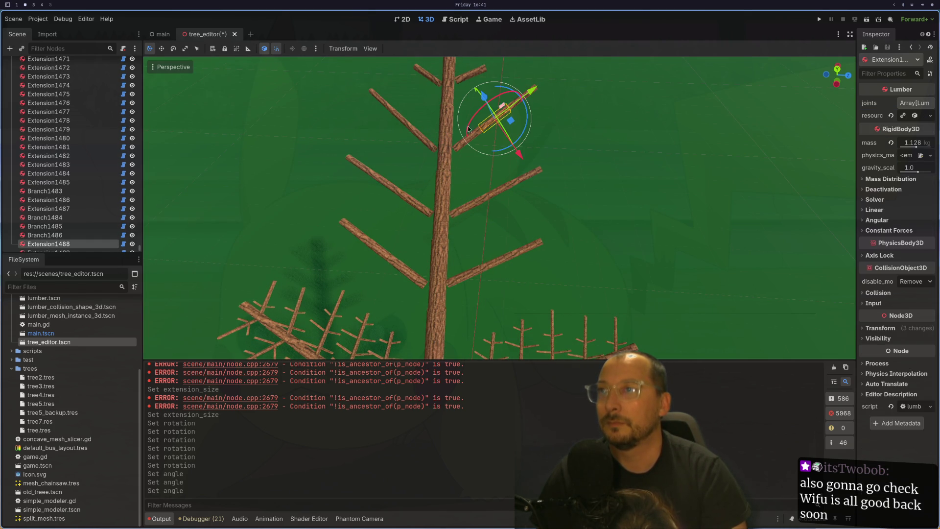
click(459, 152)
drag(906, 147, 905, 147)
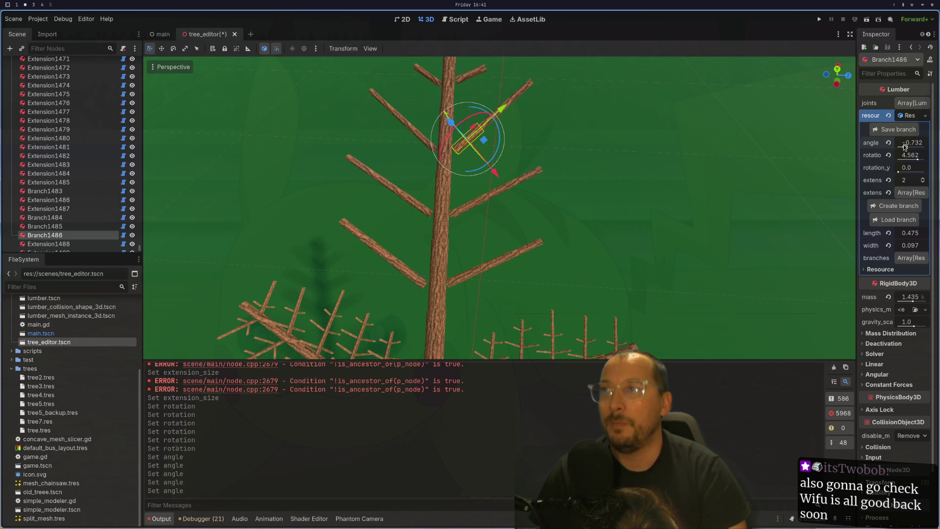
drag(905, 146, 906, 146)
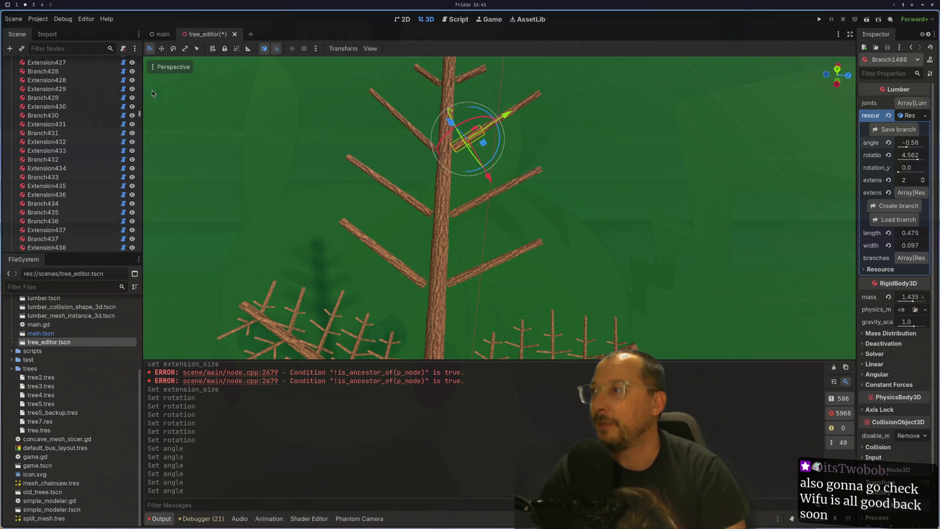
click(65, 73)
click(70, 66)
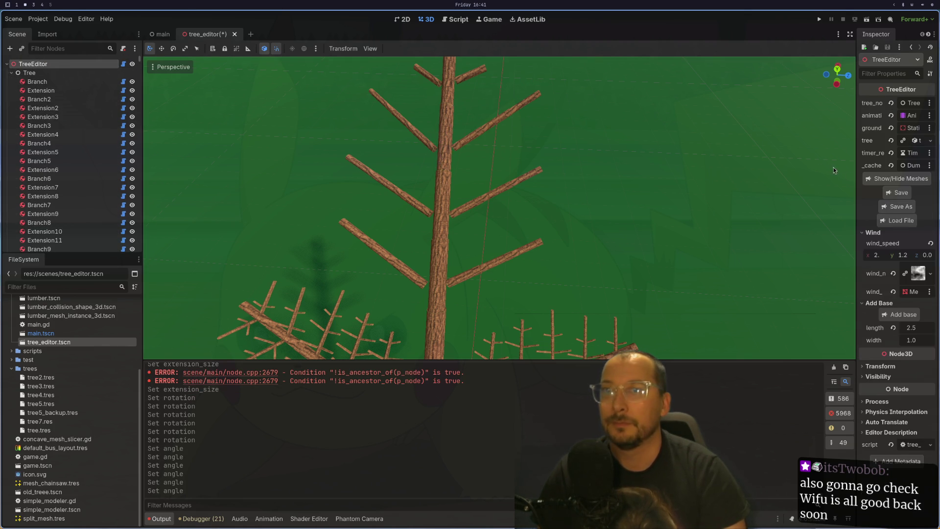
Save and run the tree_editor scene, then make the game window fullscreen with F11.
click(866, 18)
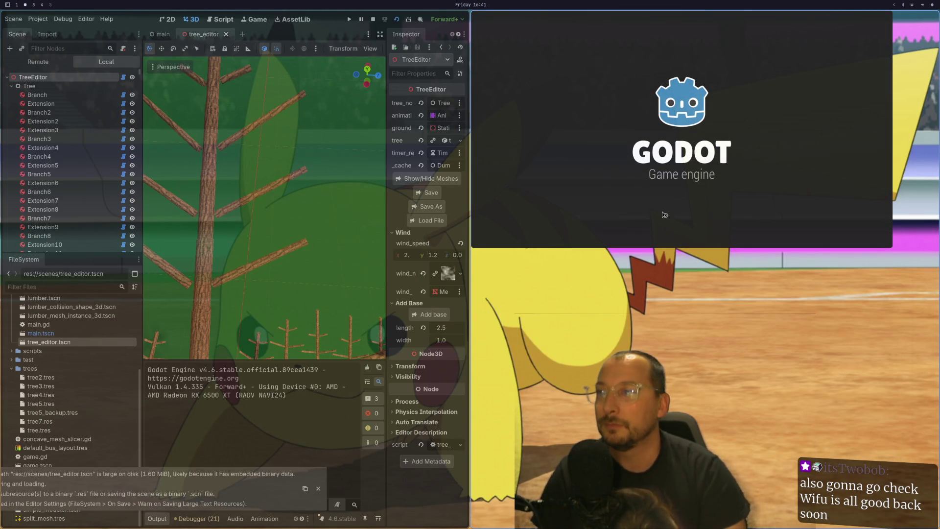
key(F11)
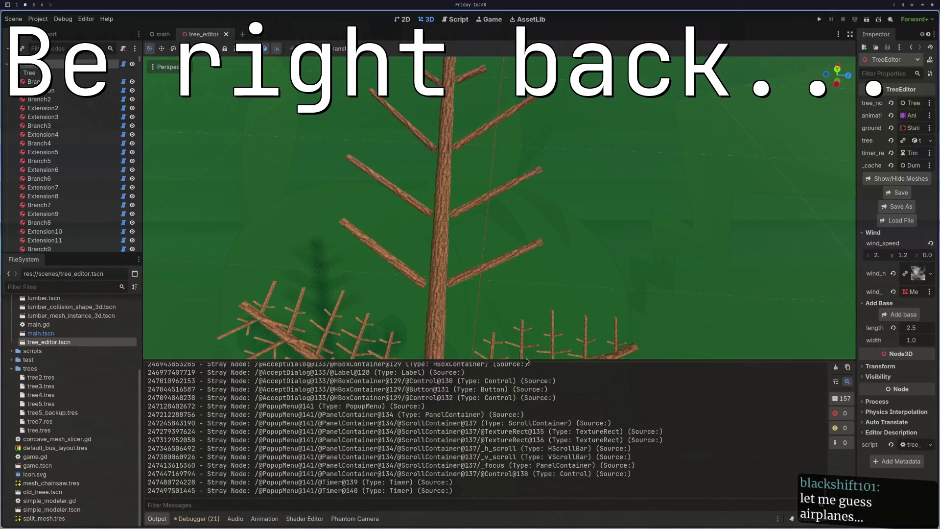
mouse_move(633, 242)
mouse_down()
mouse_move(593, 231)
mouse_move(542, 199)
mouse_move(550, 193)
mouse_up()
scroll(550, 193, down, 4)
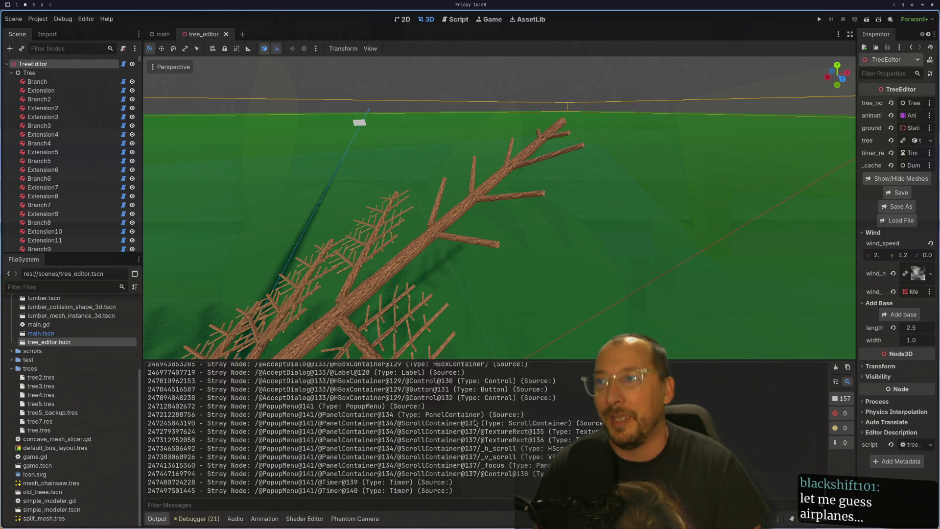
drag(510, 261, 563, 248)
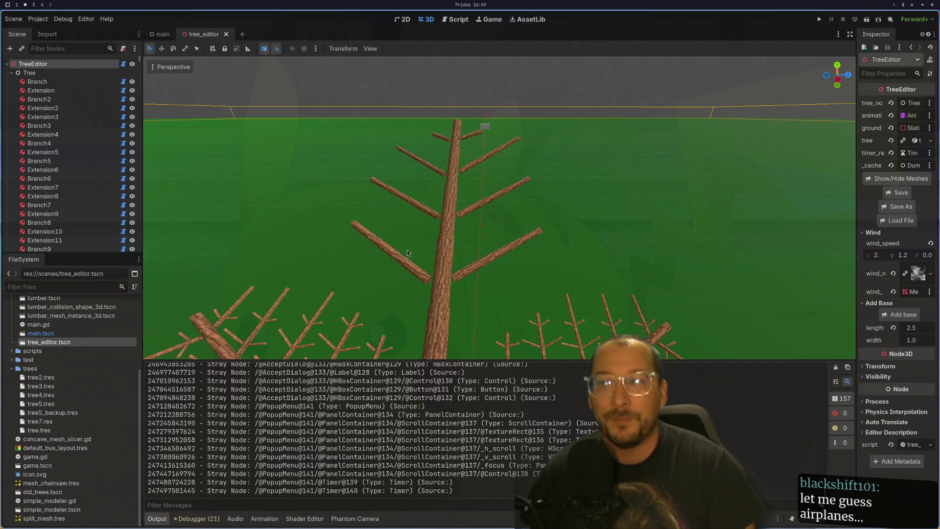
scroll(432, 248, down, 3)
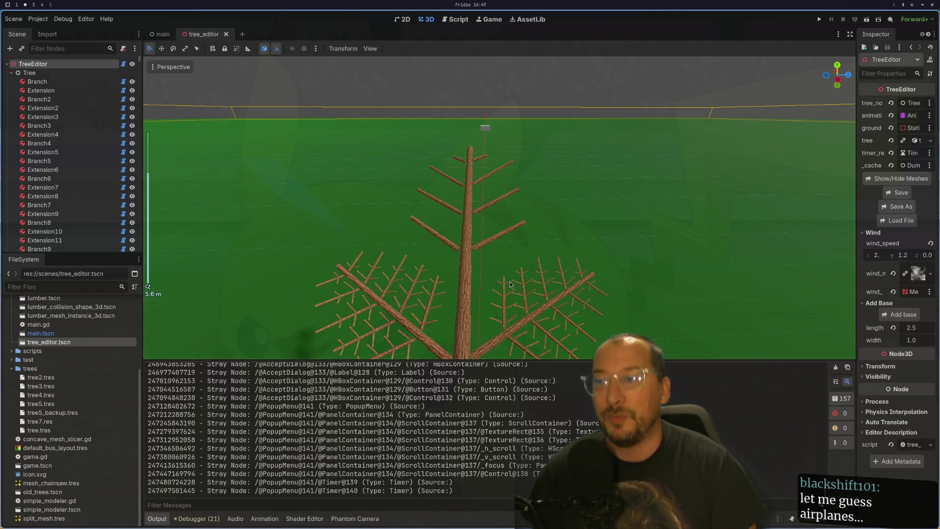
click(515, 257)
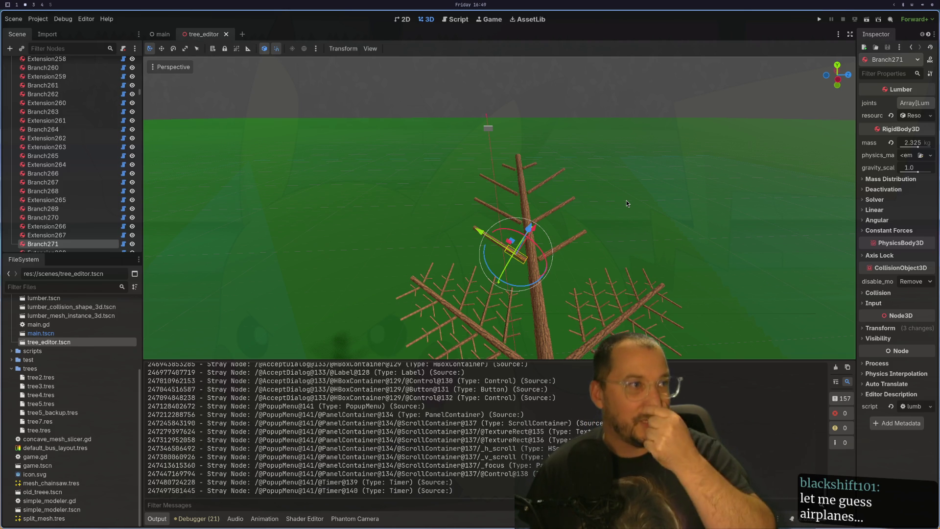
scroll(627, 201, up, 3)
mouse_move(677, 241)
mouse_down()
mouse_move(492, 238)
mouse_move(574, 274)
mouse_move(650, 278)
mouse_move(627, 230)
mouse_up()
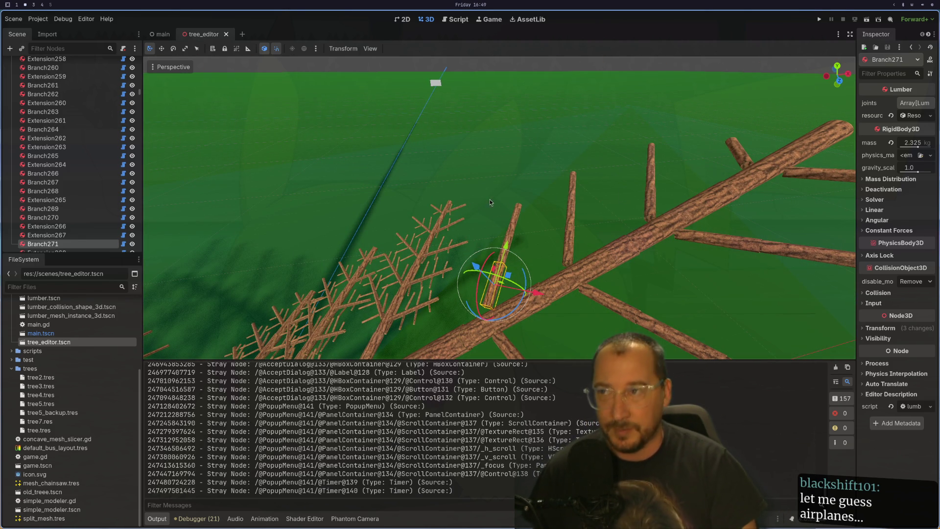
mouse_move(580, 219)
mouse_down()
mouse_move(721, 175)
mouse_move(642, 198)
mouse_move(679, 186)
mouse_up()
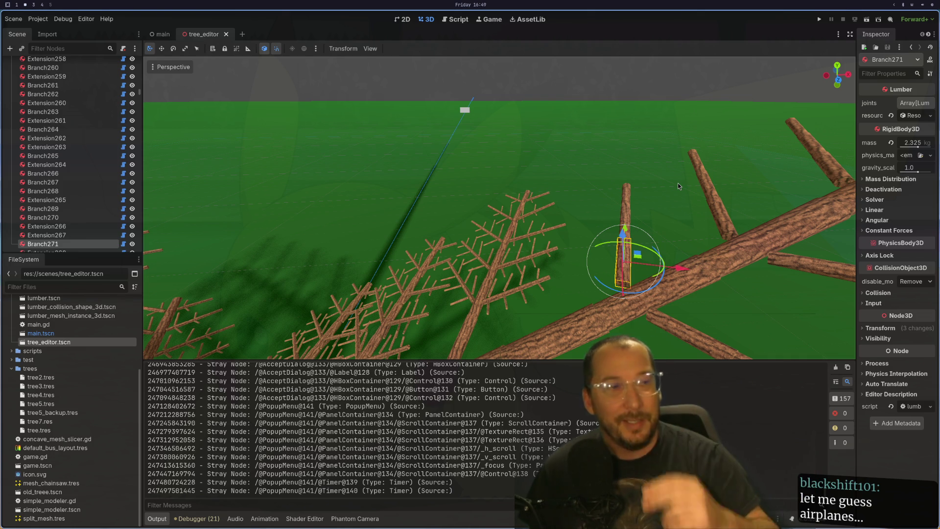
mouse_move(708, 225)
mouse_down()
mouse_move(640, 234)
mouse_move(602, 253)
mouse_move(633, 254)
mouse_move(668, 225)
mouse_move(682, 243)
mouse_move(727, 196)
mouse_up()
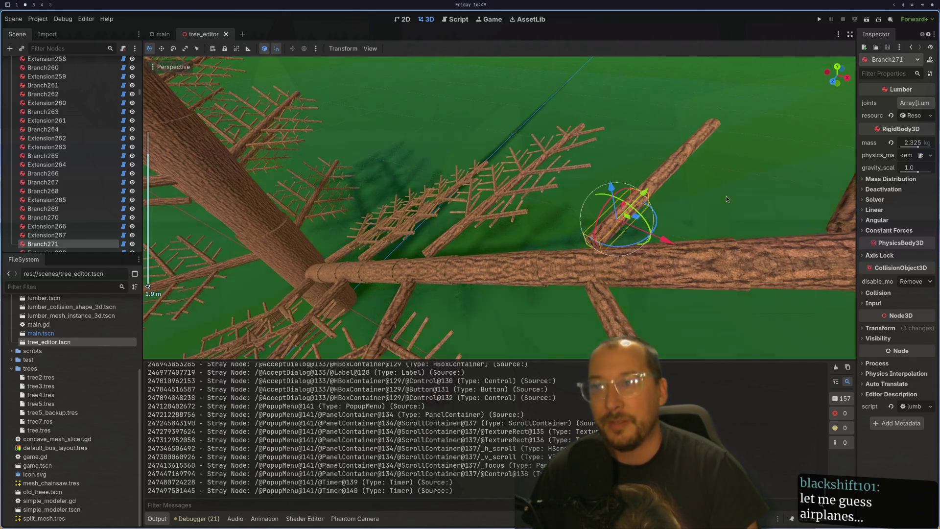
scroll(727, 196, up, 2)
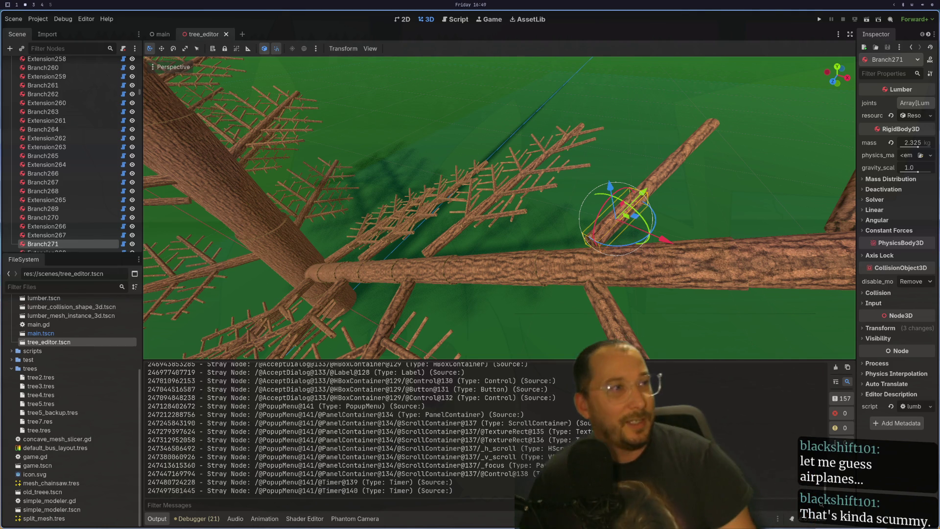
mouse_move(862, 155)
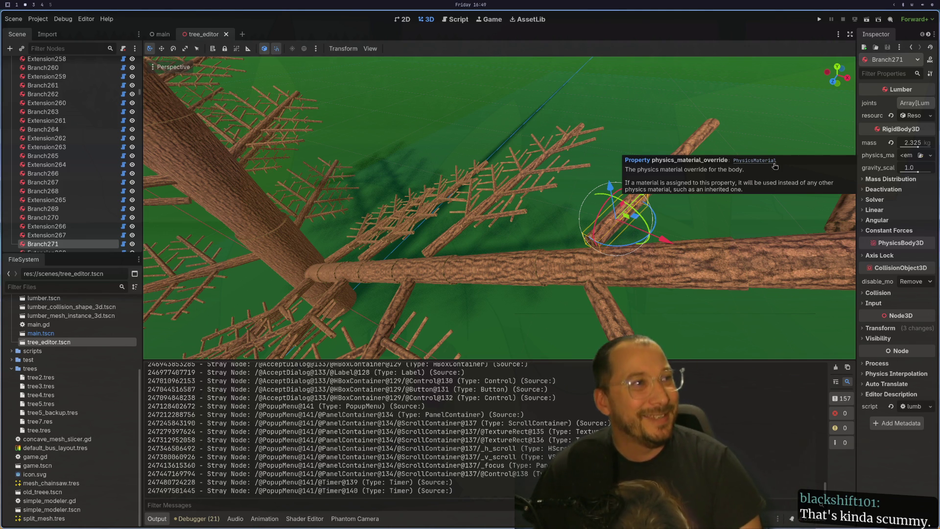
mouse_move(678, 190)
mouse_down()
mouse_move(721, 169)
mouse_move(576, 215)
mouse_move(886, 127)
mouse_up()
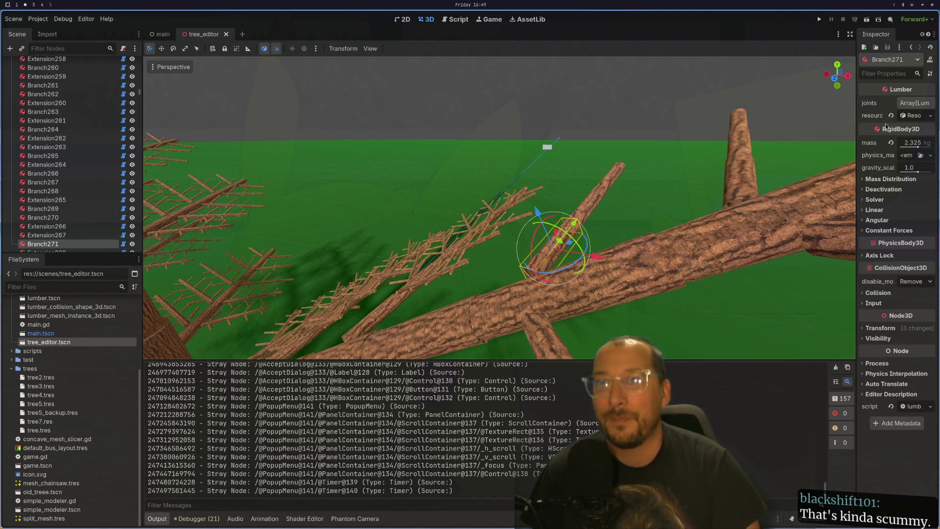
Select side branch Branch1487 and tilt it to angle −0.727.
click(920, 114)
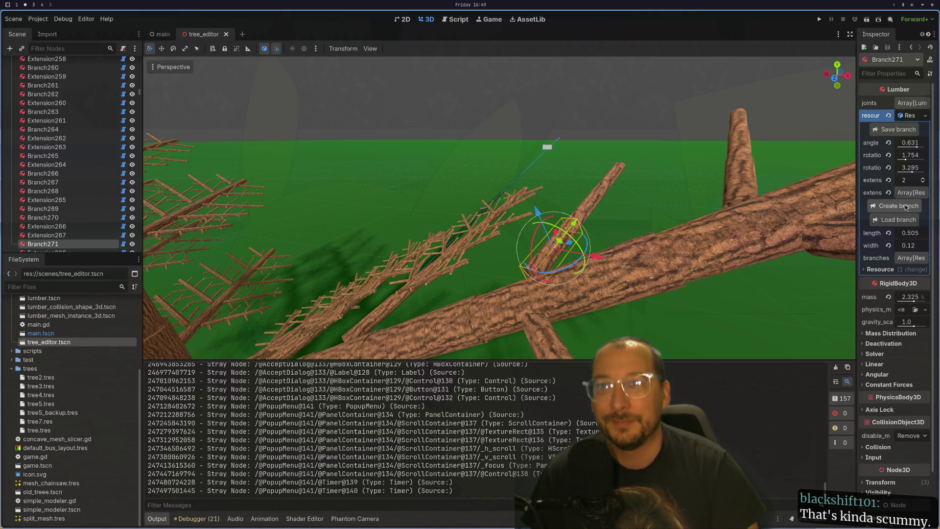
mouse_move(725, 214)
mouse_down()
mouse_move(731, 231)
mouse_move(753, 227)
mouse_move(706, 226)
mouse_move(727, 218)
mouse_up()
scroll(705, 226, up, 3)
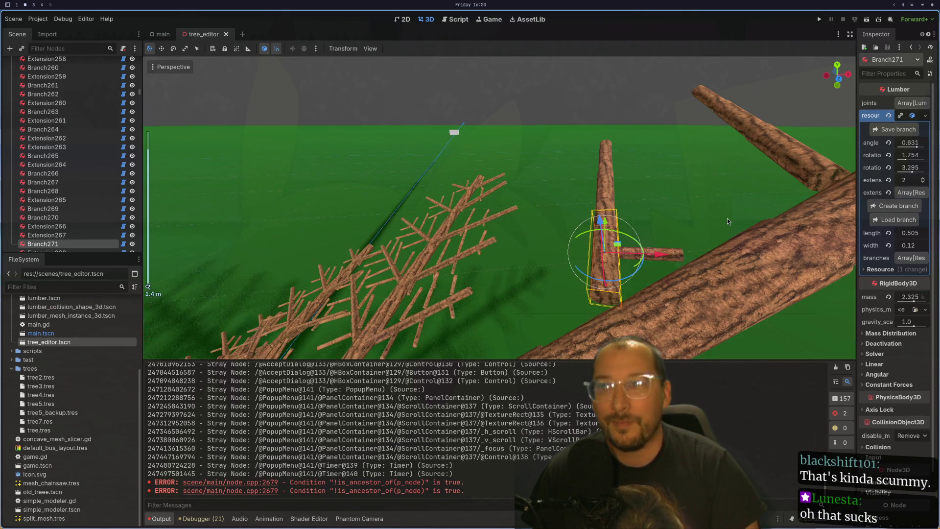
click(677, 252)
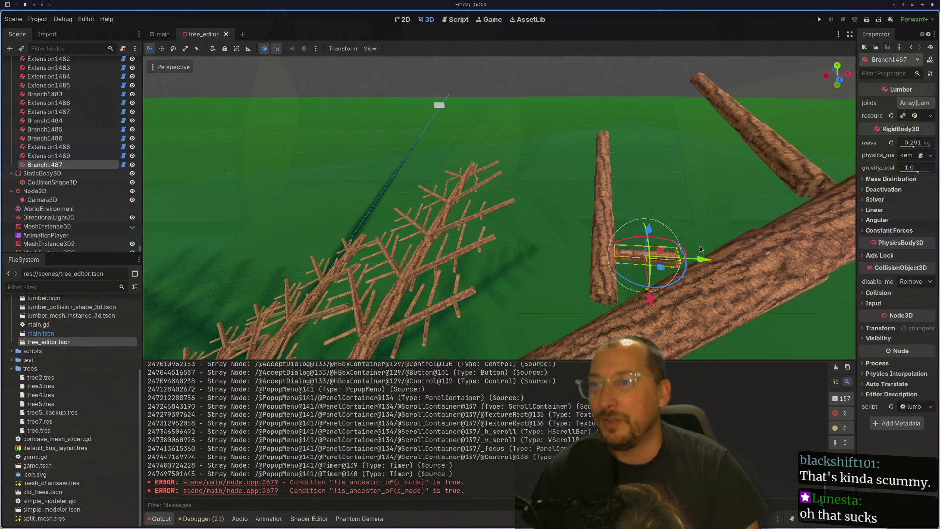
click(915, 116)
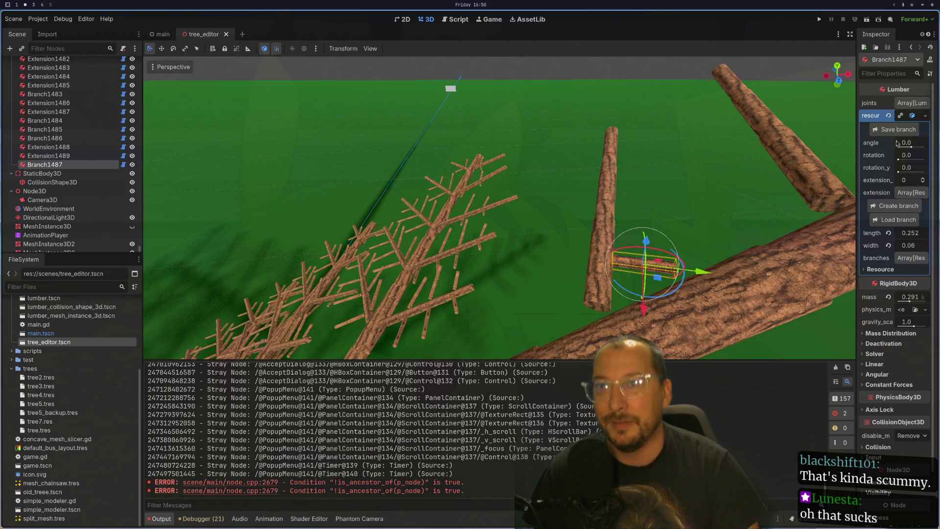
drag(915, 146, 906, 148)
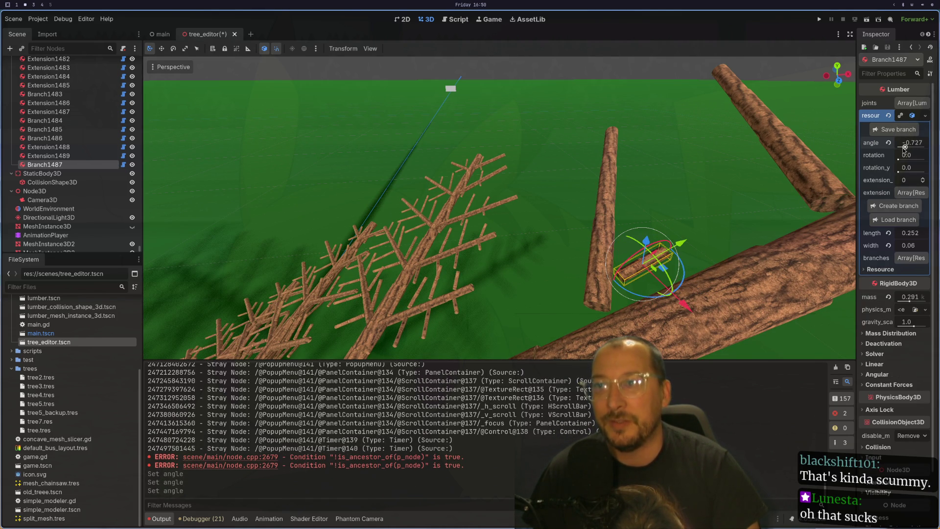
Rotate Branch1487 to 5.853 around its log, then select Branch271.
mouse_move(753, 185)
mouse_down()
mouse_move(699, 189)
mouse_move(707, 162)
mouse_move(712, 169)
mouse_up()
drag(899, 160, 919, 160)
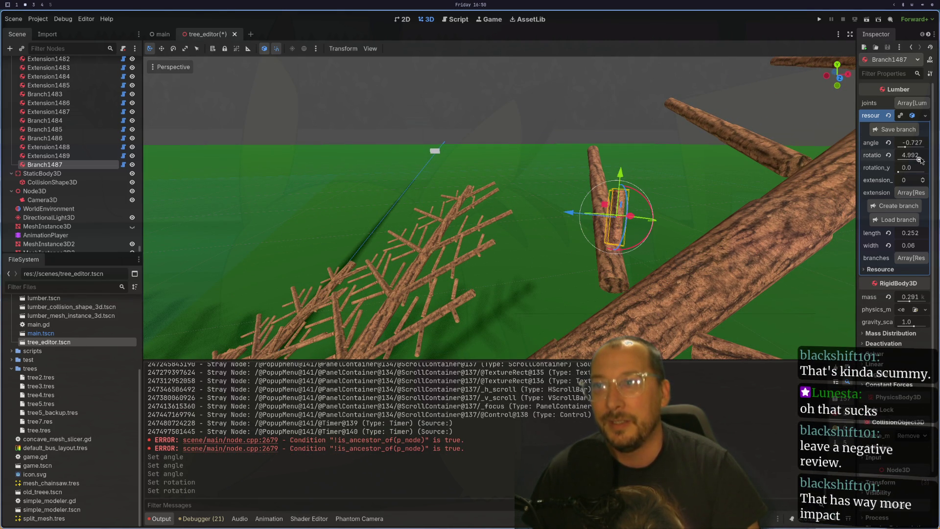
drag(921, 159, 924, 160)
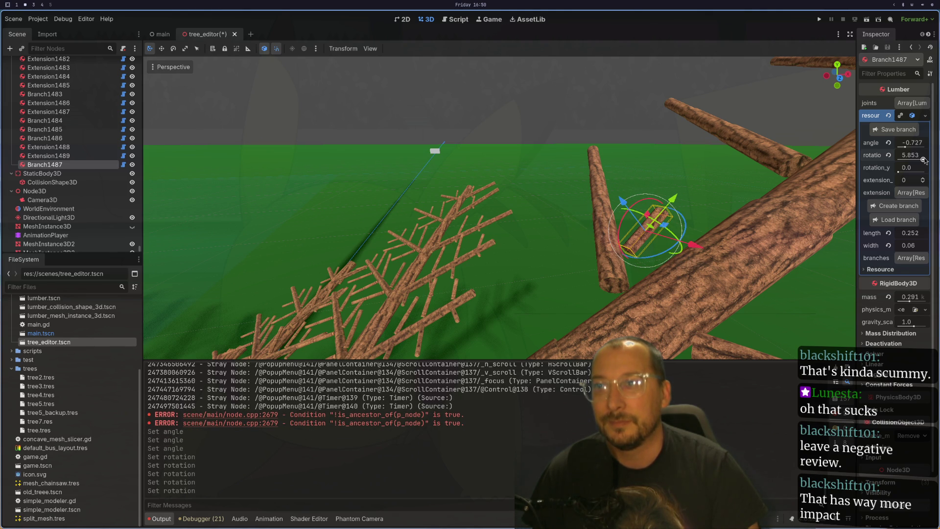
mouse_move(757, 159)
mouse_down()
mouse_move(776, 171)
mouse_move(812, 131)
mouse_move(730, 166)
mouse_move(638, 187)
mouse_move(627, 214)
mouse_up()
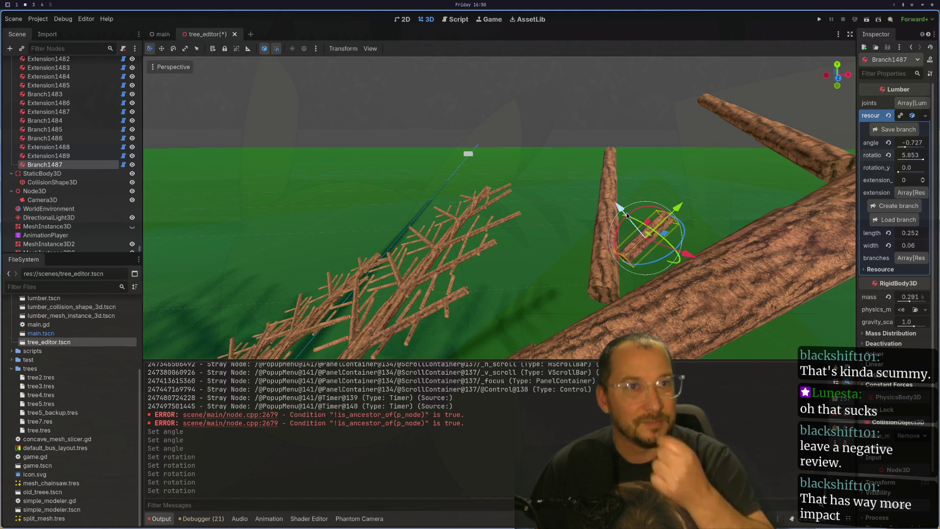
scroll(627, 215, up, 3)
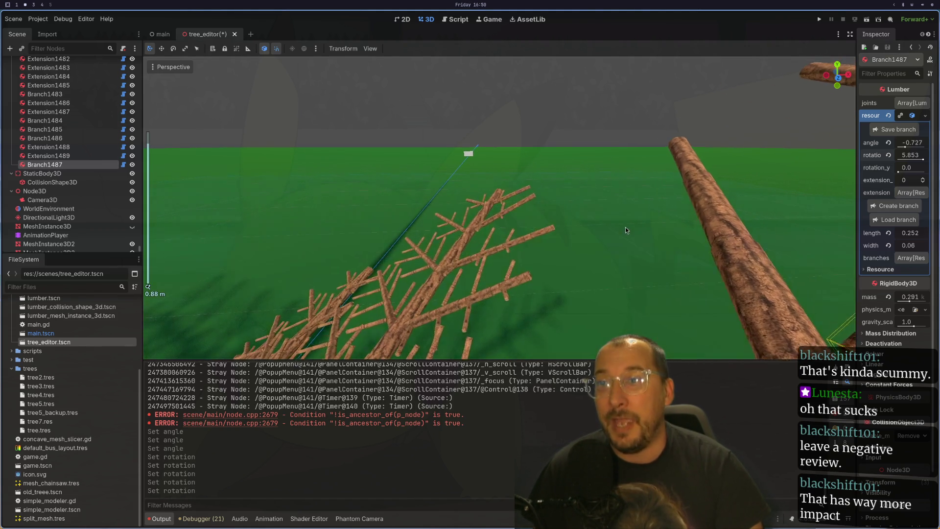
mouse_move(625, 227)
mouse_down()
mouse_move(557, 175)
mouse_move(606, 233)
mouse_up()
click(606, 233)
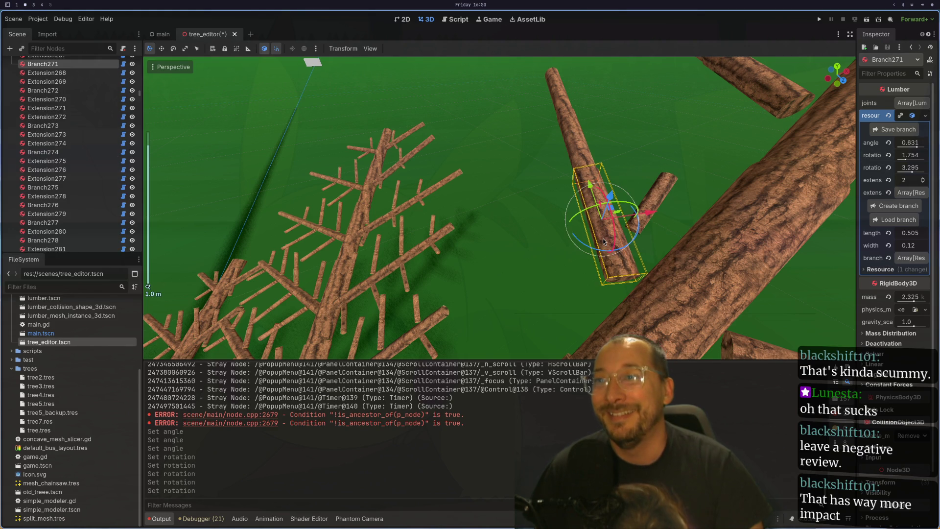
Grow Branch1488 from Branch271, with rotation 2.809 and angle 0.516.
click(903, 211)
click(682, 219)
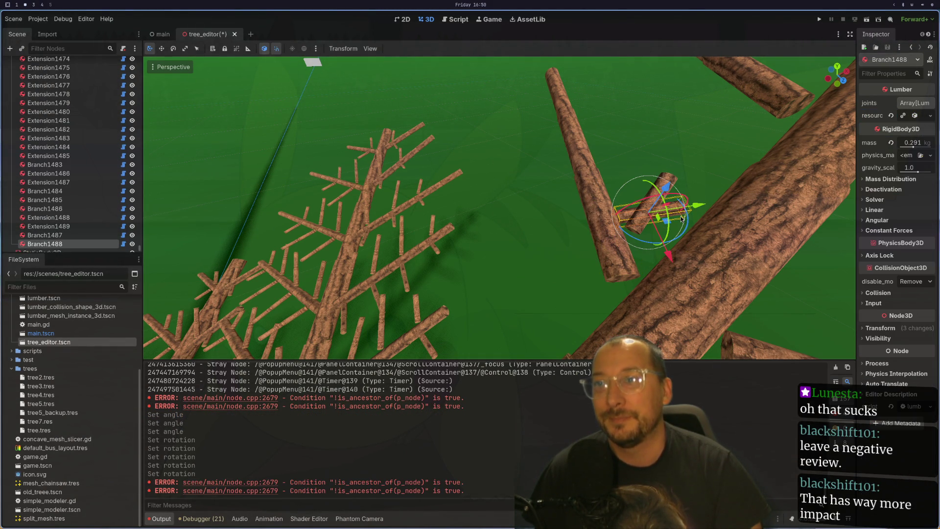
click(915, 116)
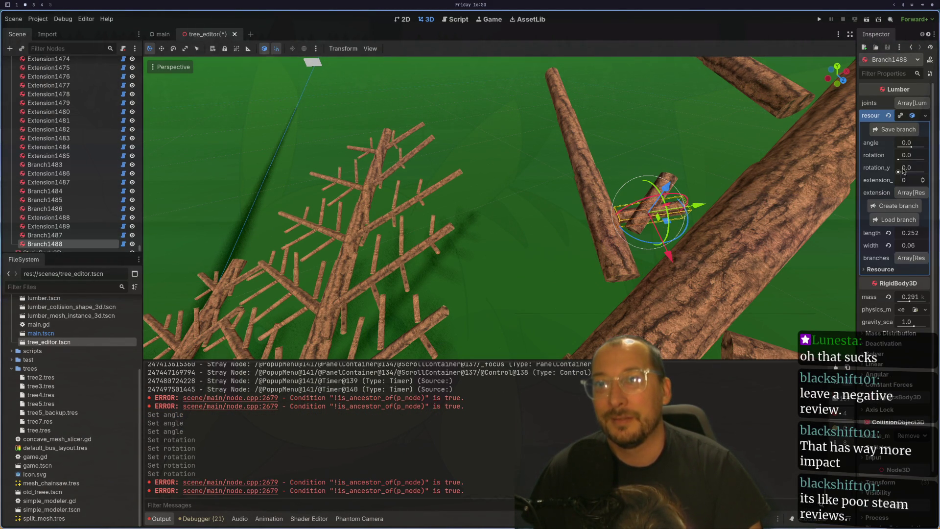
mouse_move(899, 160)
mouse_down()
mouse_move(914, 160)
mouse_move(906, 159)
mouse_up()
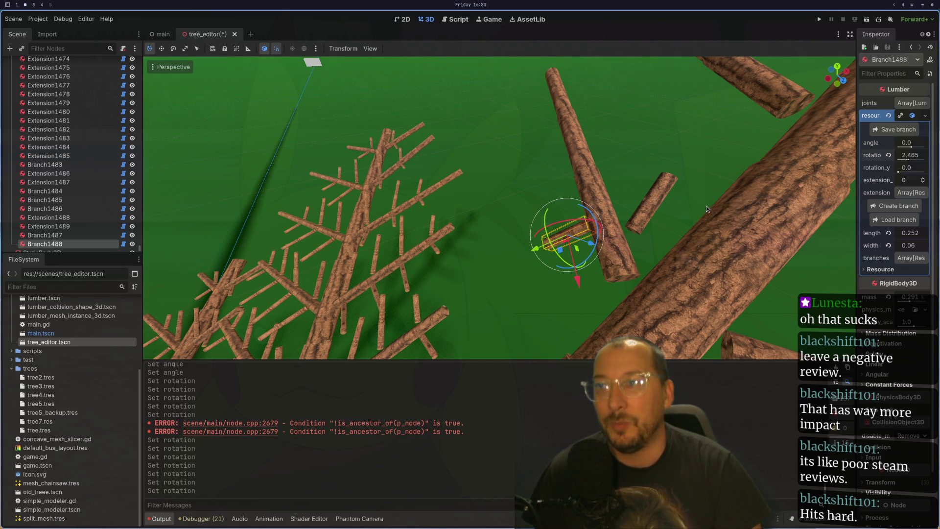
scroll(695, 181, up, 3)
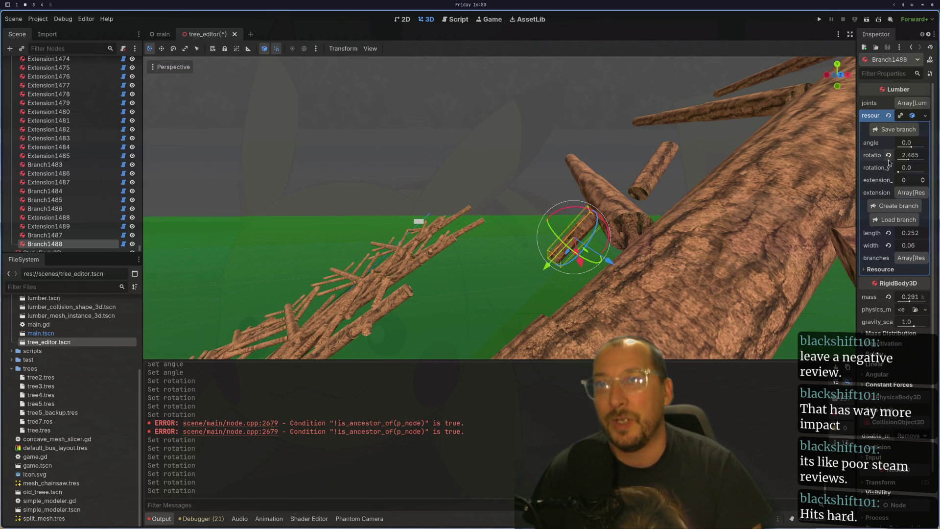
drag(908, 160, 910, 160)
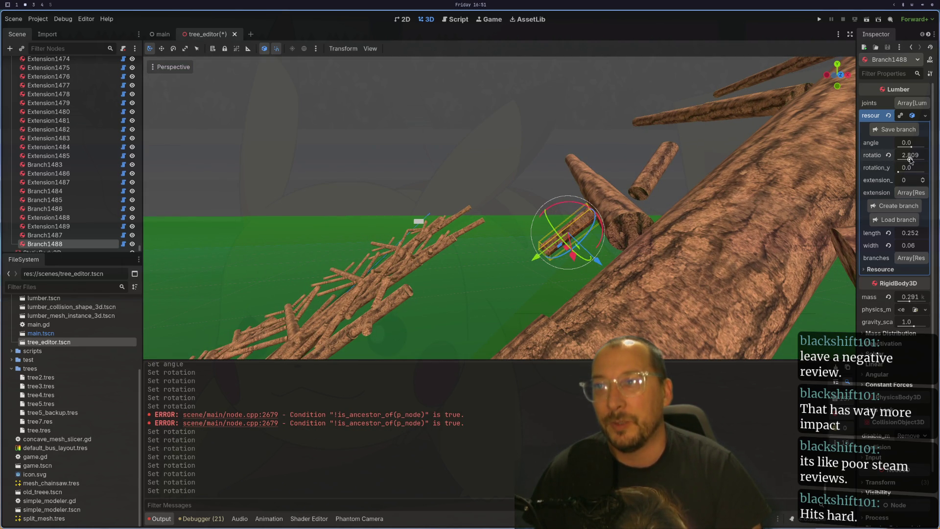
scroll(724, 137, up, 3)
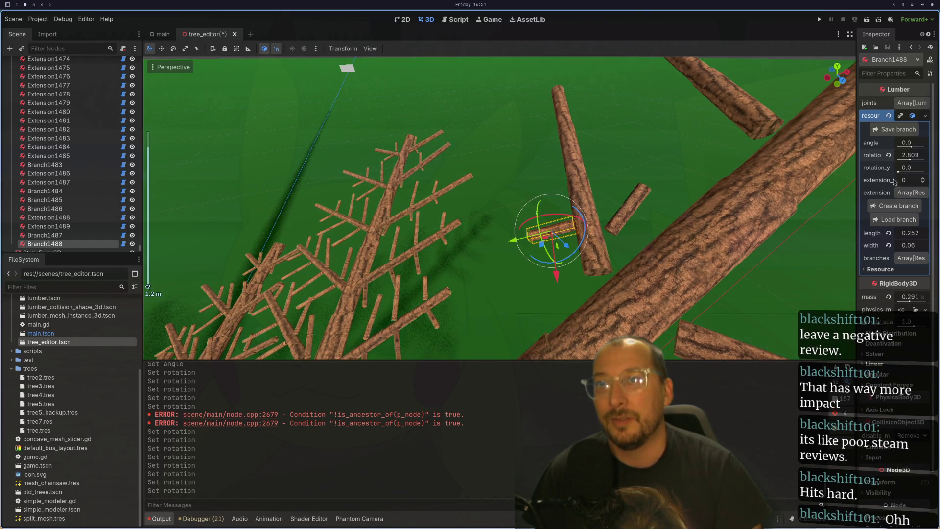
drag(899, 172, 908, 148)
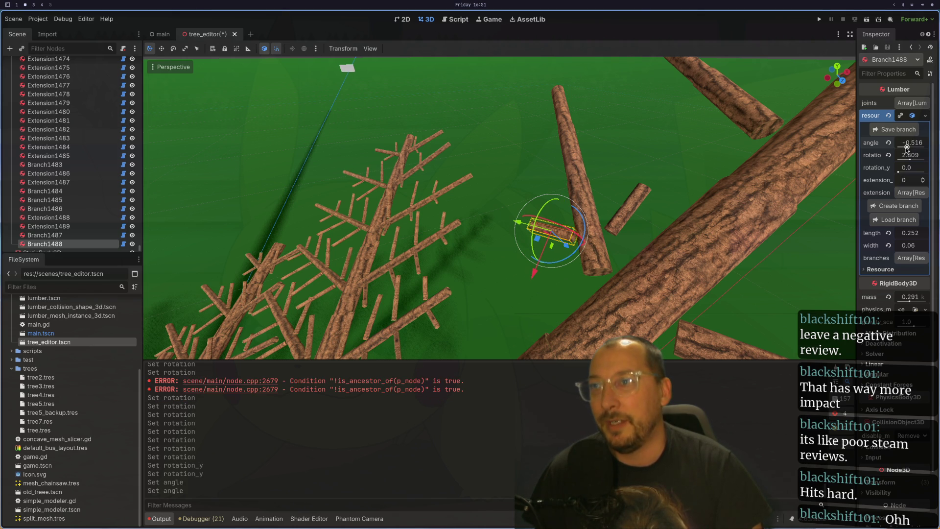
Ease Branch1487's angle to −0.652, then select branch Extension268.
click(629, 210)
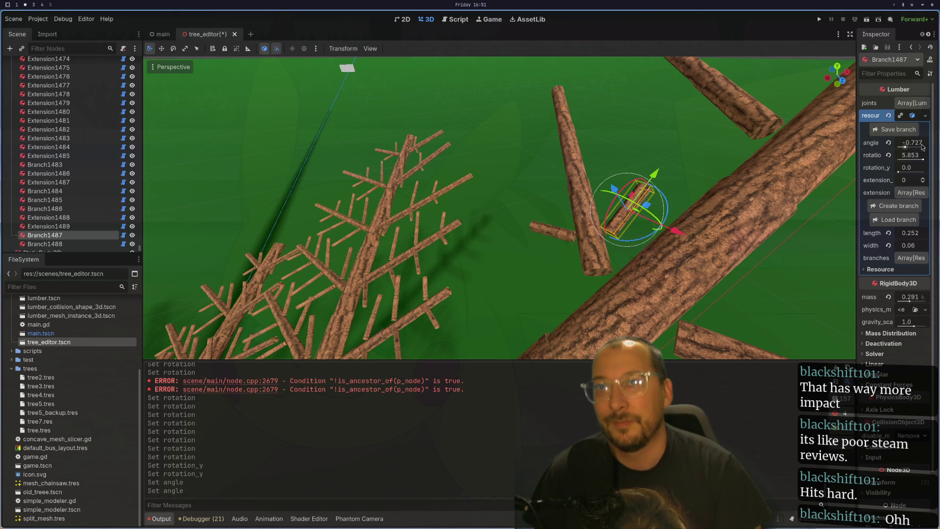
drag(905, 146, 907, 146)
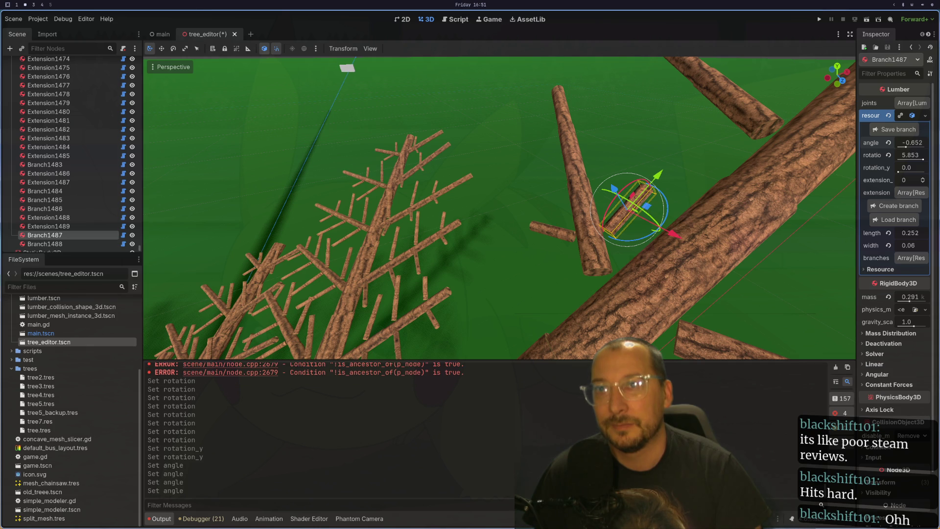
scroll(524, 128, up, 2)
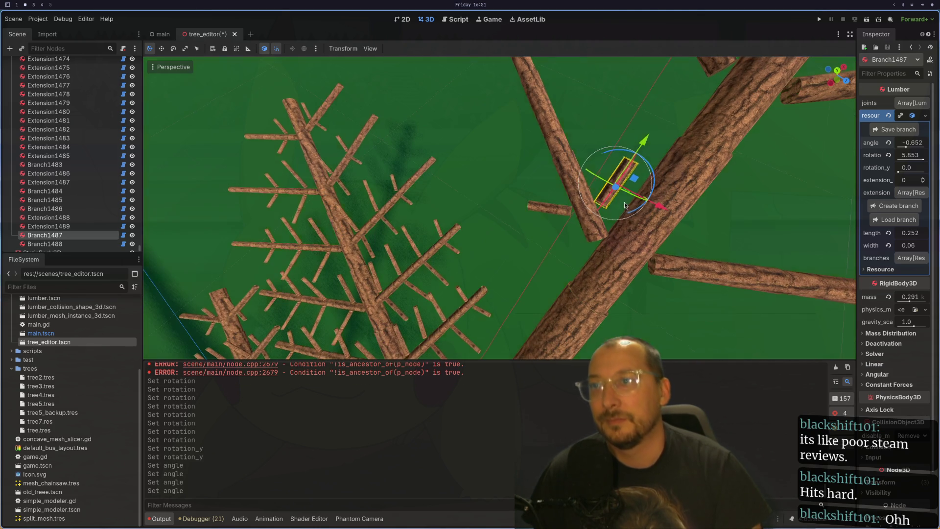
scroll(523, 128, up, 2)
drag(524, 128, 644, 175)
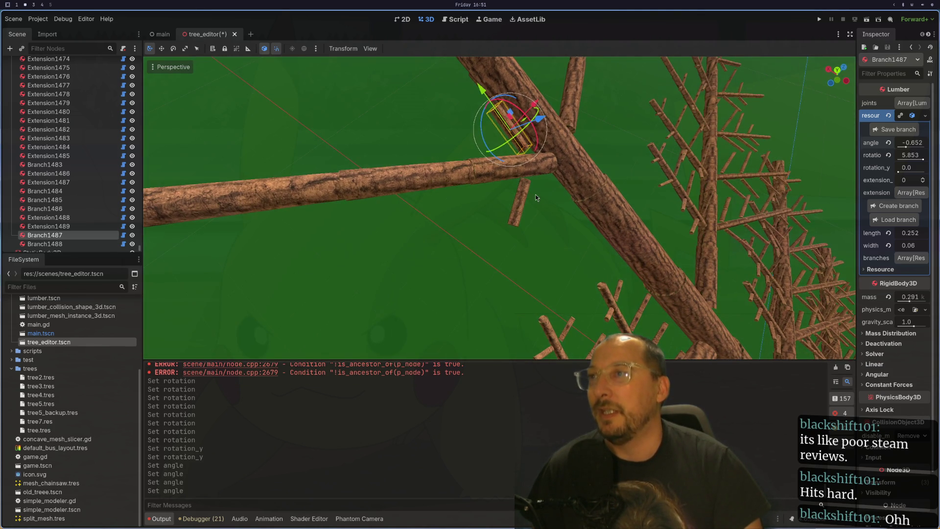
click(448, 141)
mouse_move(448, 141)
mouse_down()
mouse_move(472, 172)
mouse_move(444, 184)
mouse_move(438, 215)
mouse_move(416, 220)
mouse_move(523, 216)
mouse_up()
scroll(438, 215, up, 2)
click(523, 215)
mouse_move(578, 202)
mouse_down()
mouse_move(634, 189)
mouse_move(561, 167)
mouse_move(565, 116)
mouse_move(589, 155)
mouse_move(657, 169)
mouse_move(649, 177)
mouse_up()
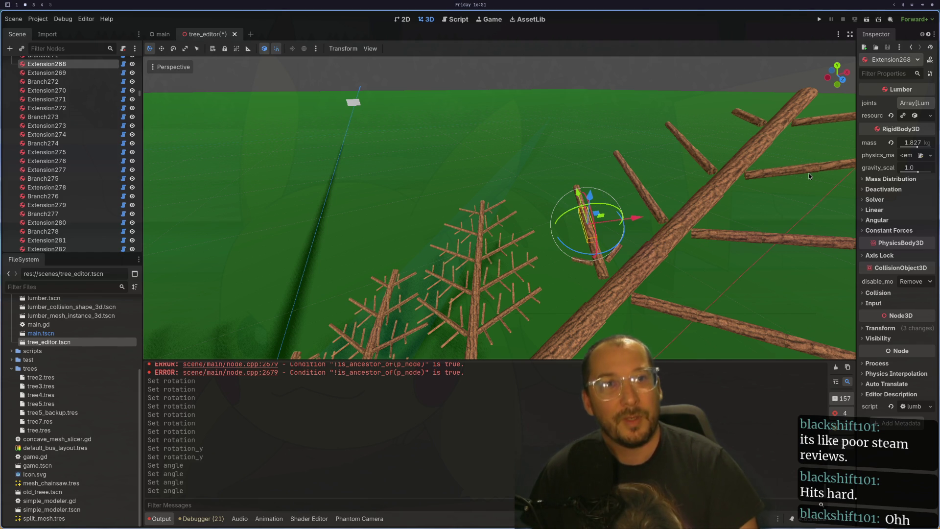
Grow Branch1489 from Extension268 and tilt it to a new angle.
scroll(810, 176, up, 2)
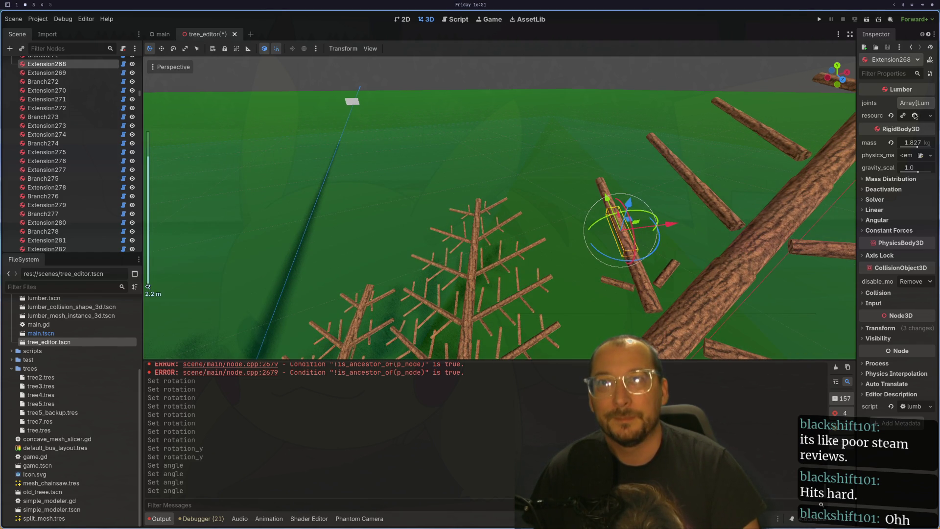
click(915, 116)
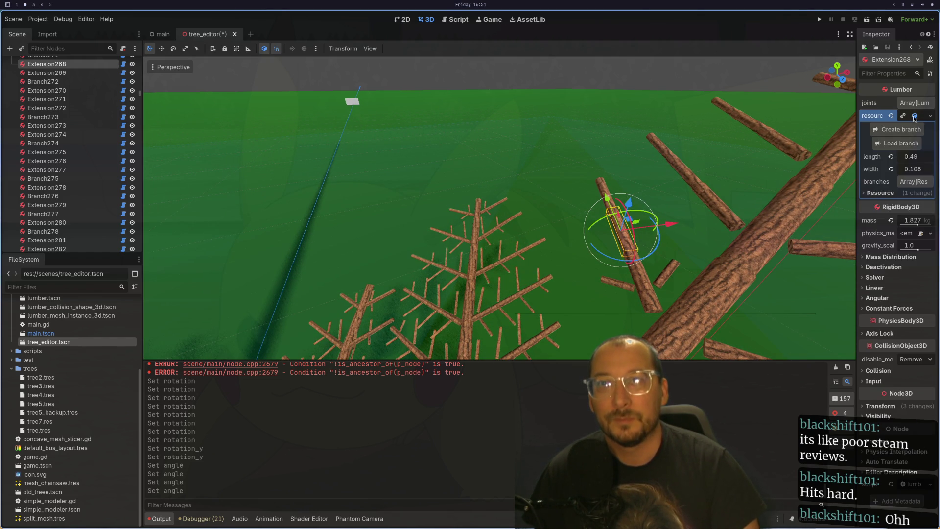
click(907, 132)
drag(735, 185, 676, 297)
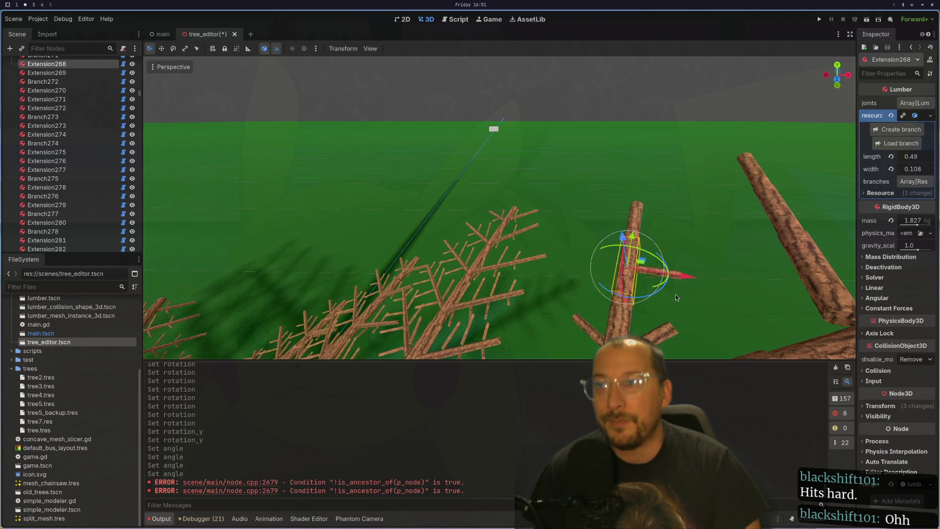
click(681, 278)
click(660, 271)
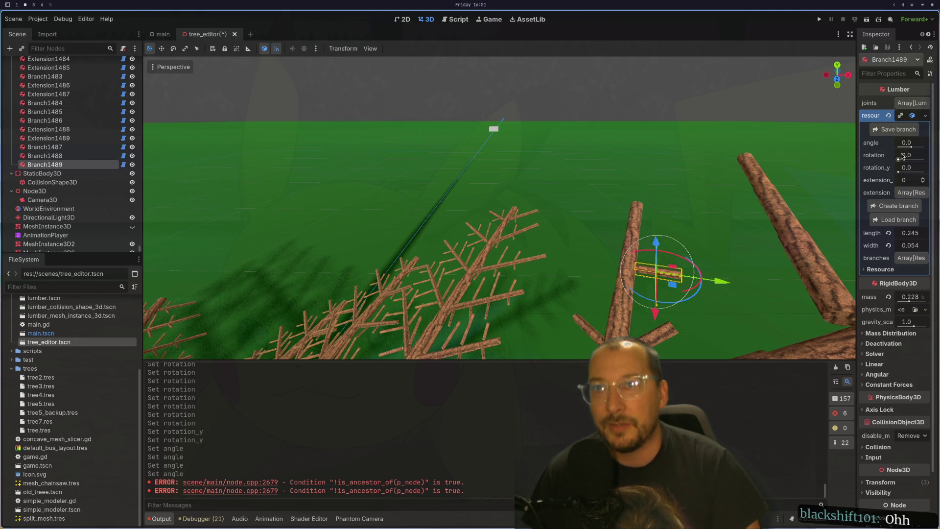
drag(896, 162, 905, 147)
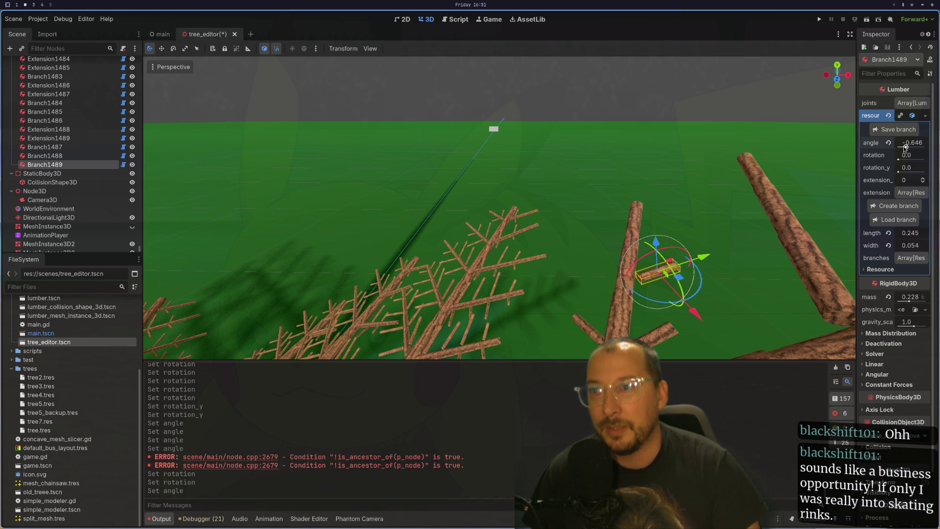
scroll(688, 212, up, 2)
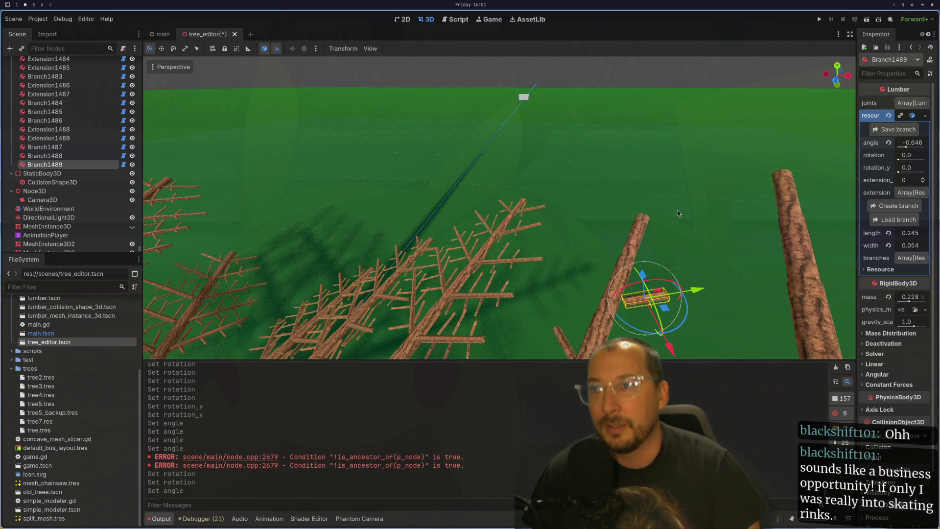
click(643, 228)
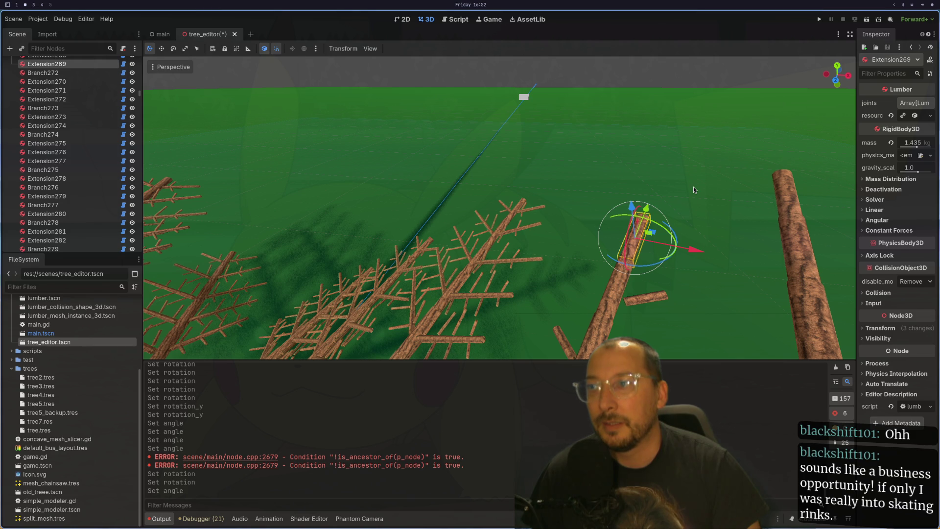
Raise Branch271 and Branch272 from two to three extension segments each.
mouse_move(693, 187)
mouse_down()
mouse_move(776, 154)
mouse_move(837, 154)
mouse_move(766, 171)
mouse_move(730, 231)
mouse_move(818, 243)
mouse_move(775, 324)
mouse_up()
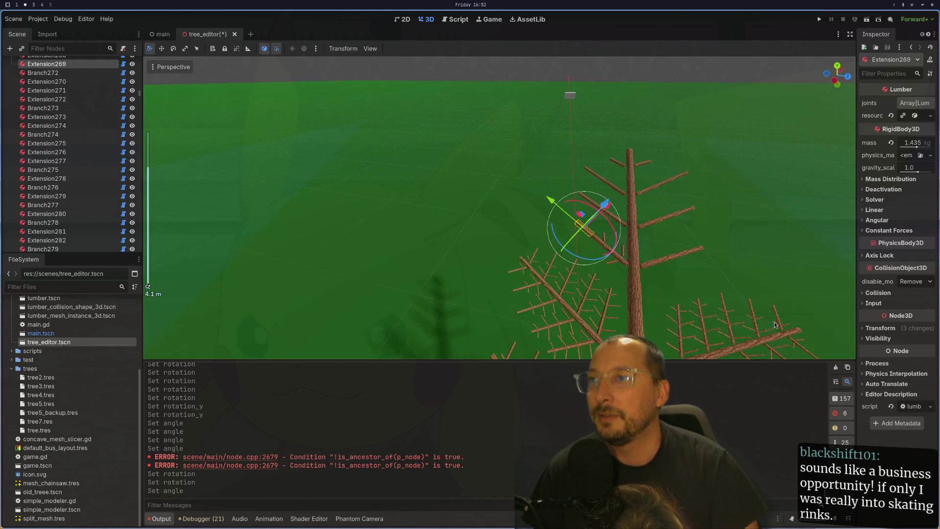
scroll(664, 235, up, 5)
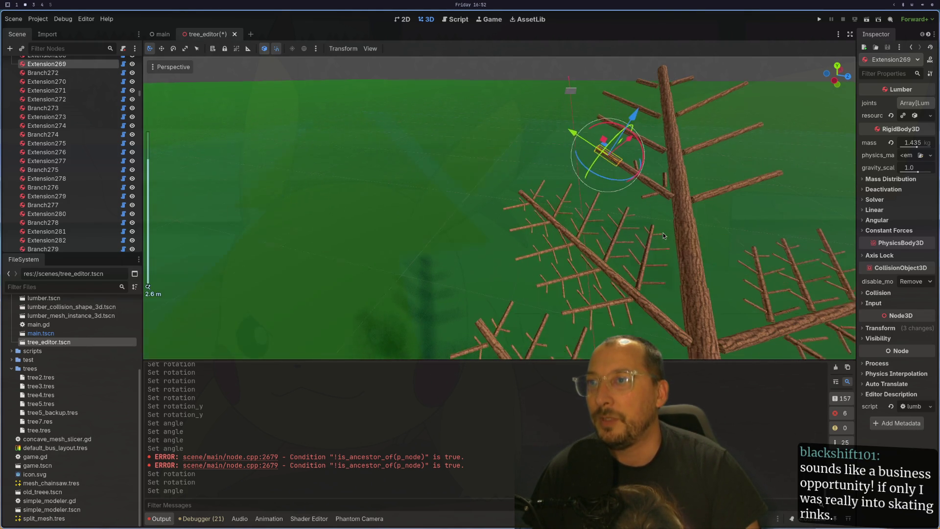
click(625, 303)
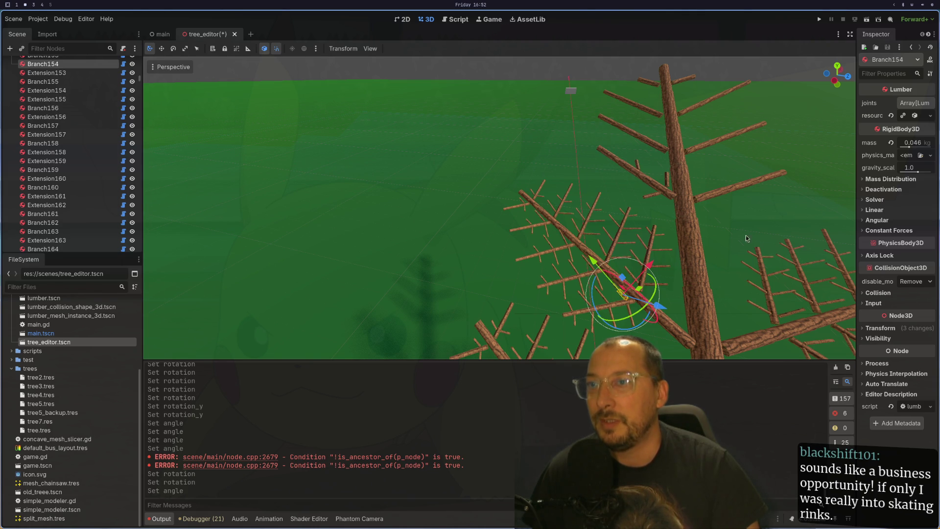
scroll(636, 293, down, 3)
scroll(651, 284, down, 4)
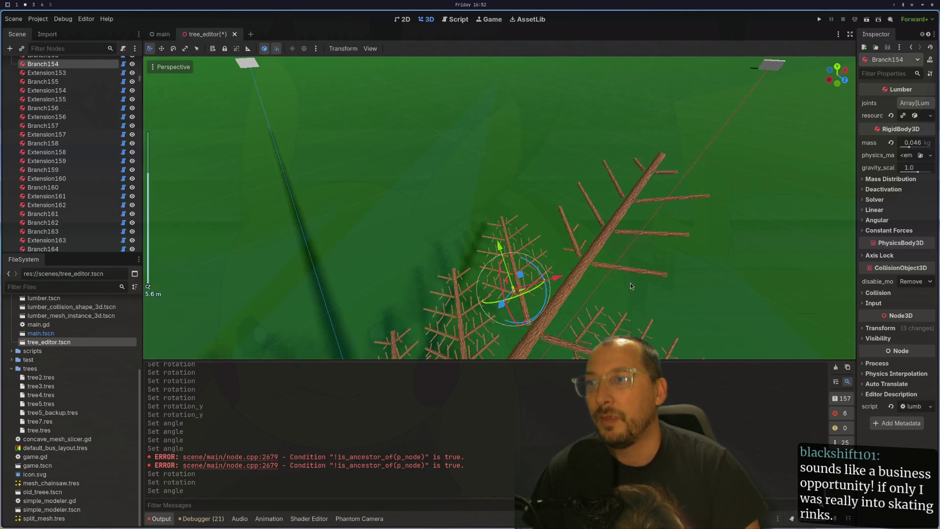
scroll(630, 286, up, 4)
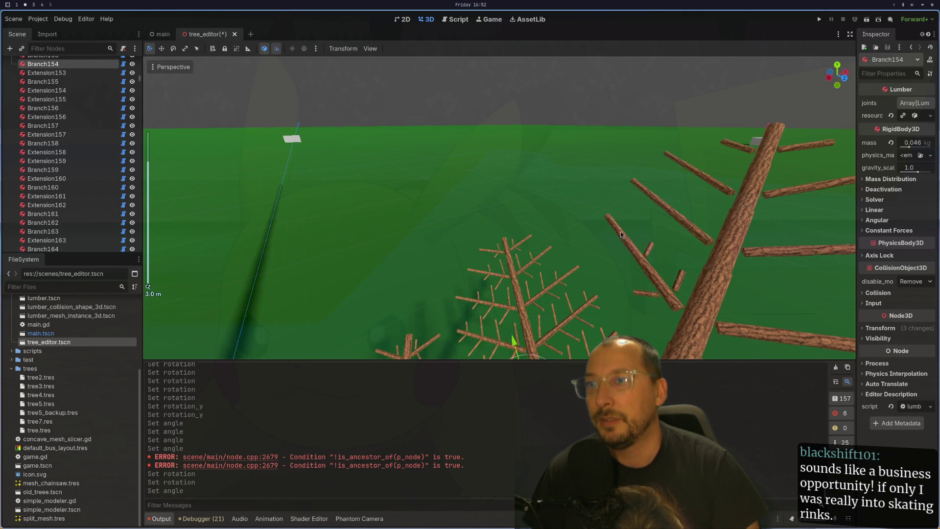
click(616, 218)
scroll(686, 284, down, 5)
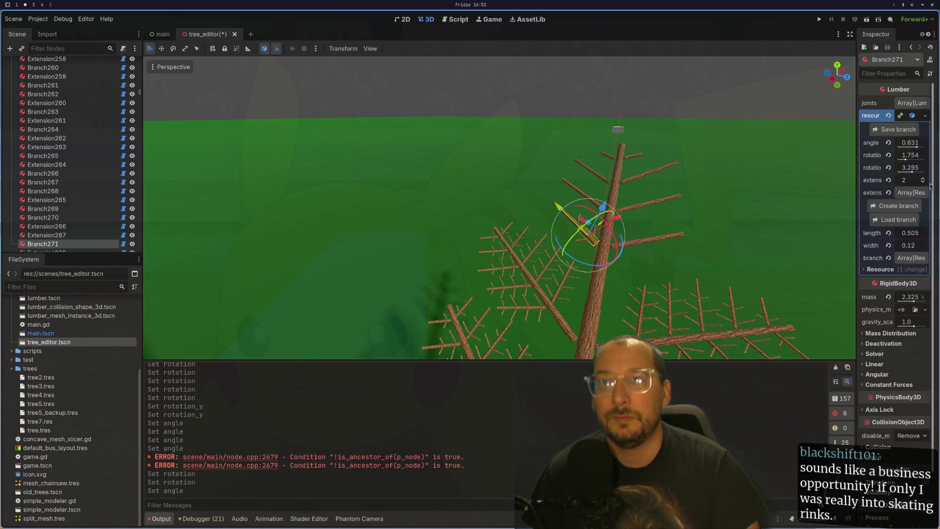
click(924, 179)
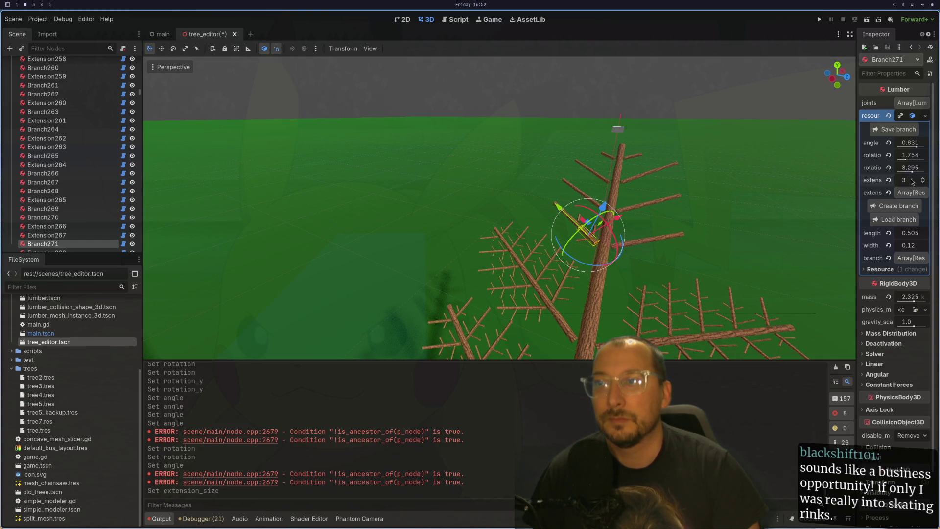
click(638, 245)
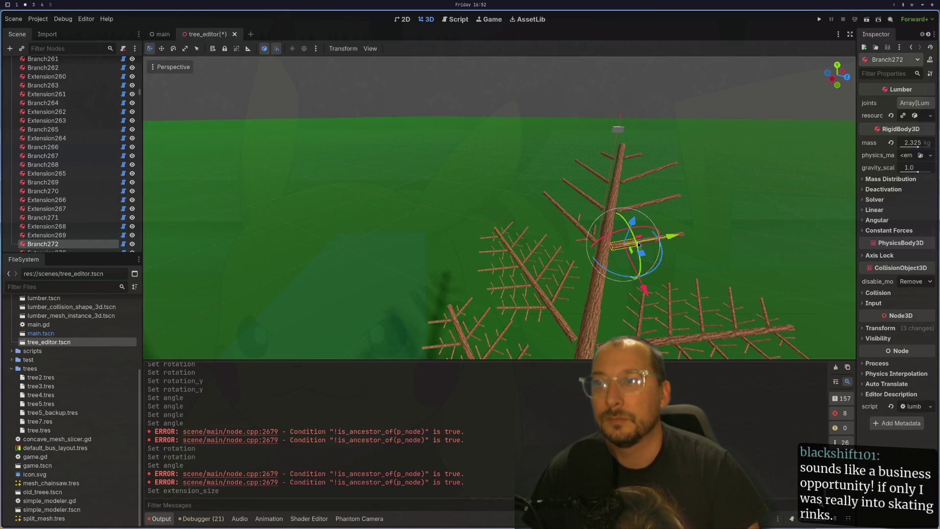
click(922, 117)
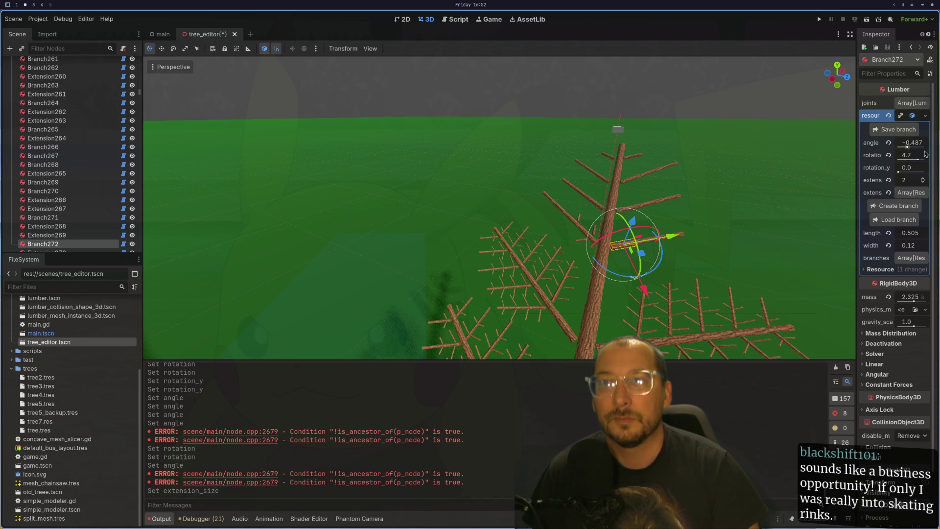
click(923, 181)
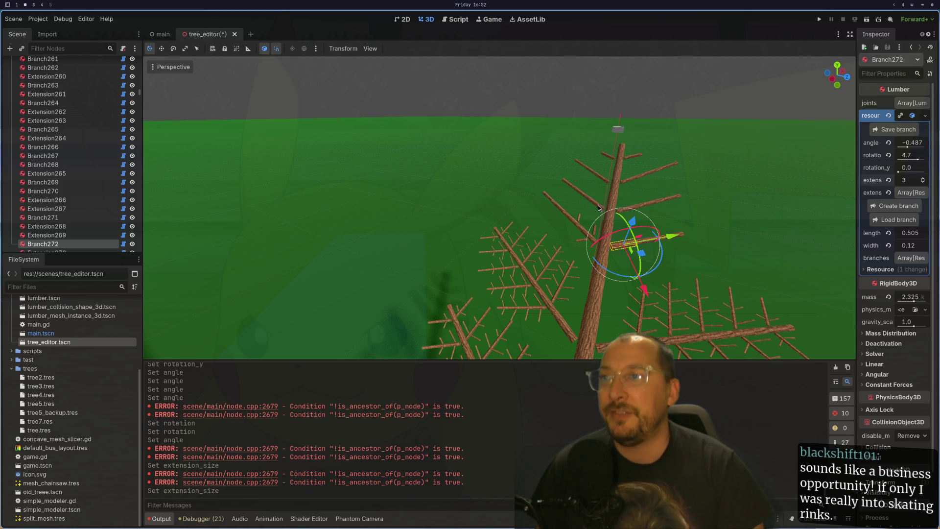
scroll(623, 239, up, 3)
click(623, 239)
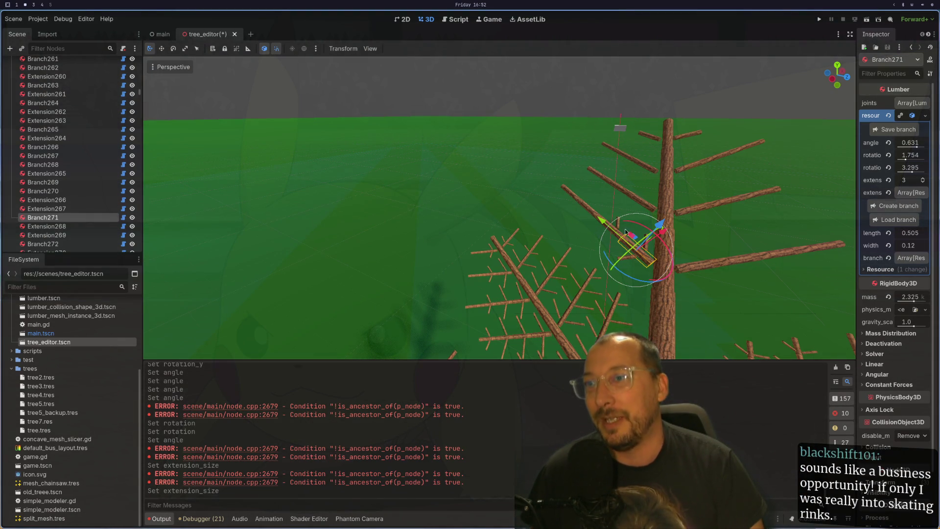
scroll(622, 232, up, 5)
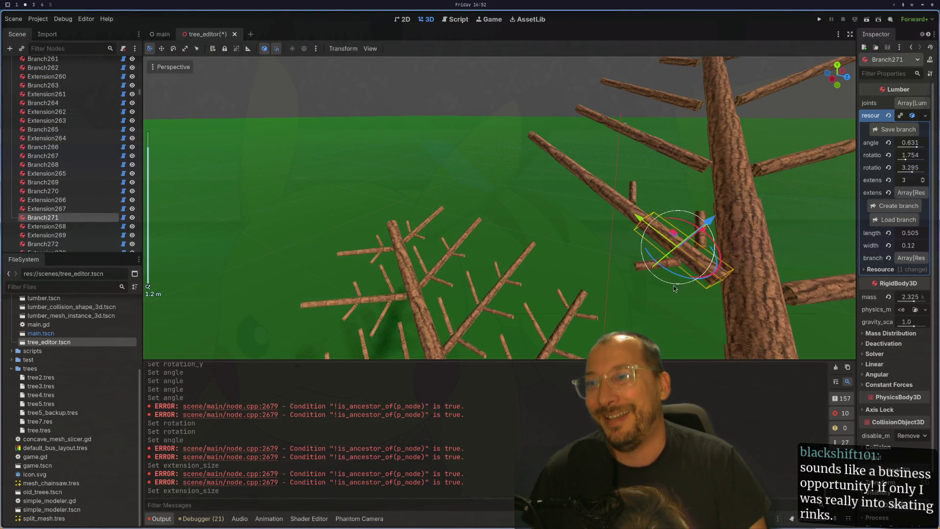
scroll(636, 269, down, 2)
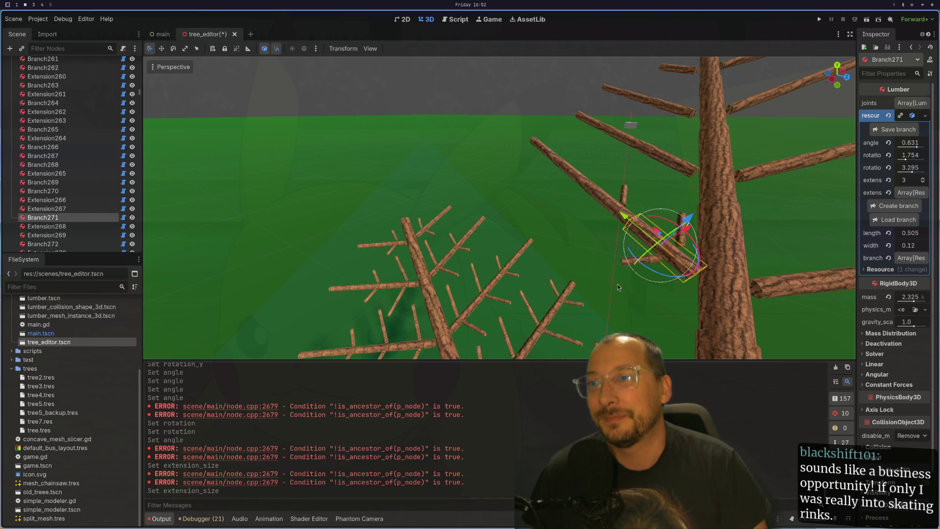
Raise extension_size from 0 to 1 on Branch1488, Branch1487 and Branch1489.
click(620, 285)
click(630, 261)
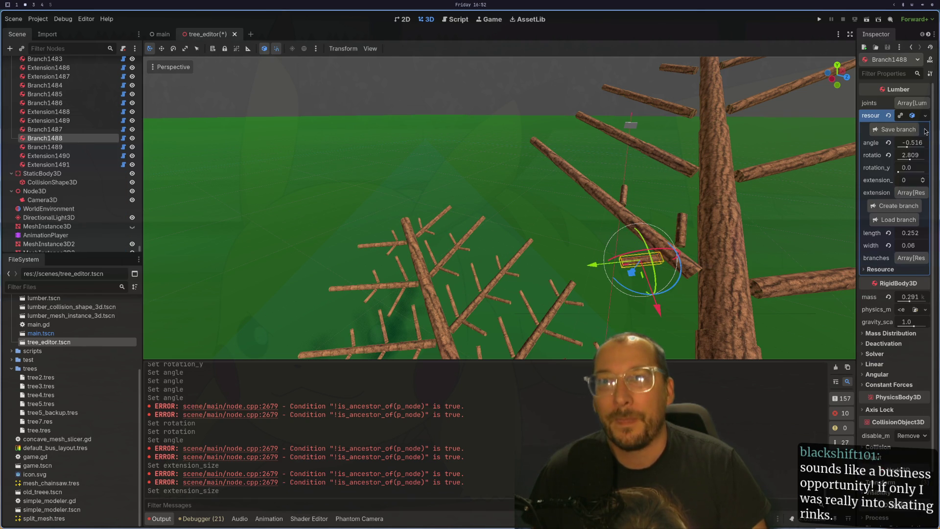
click(913, 116)
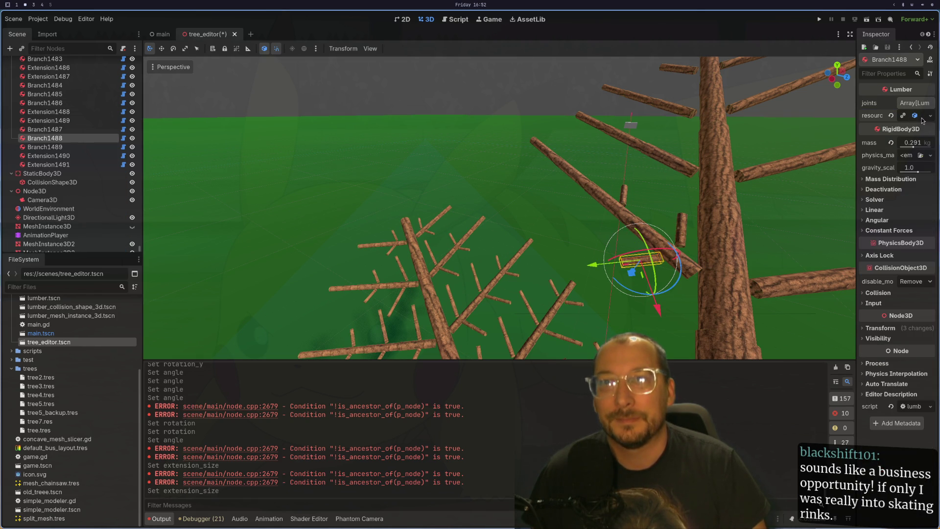
click(922, 119)
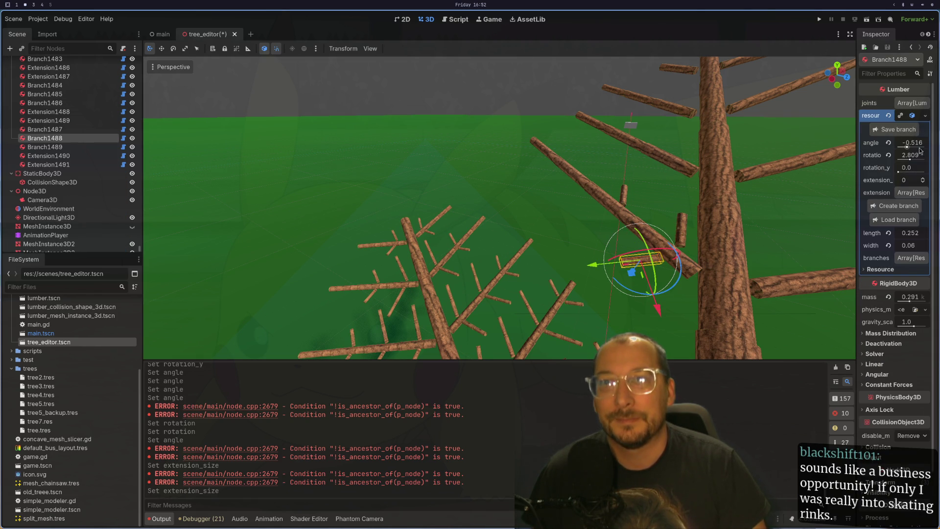
click(924, 179)
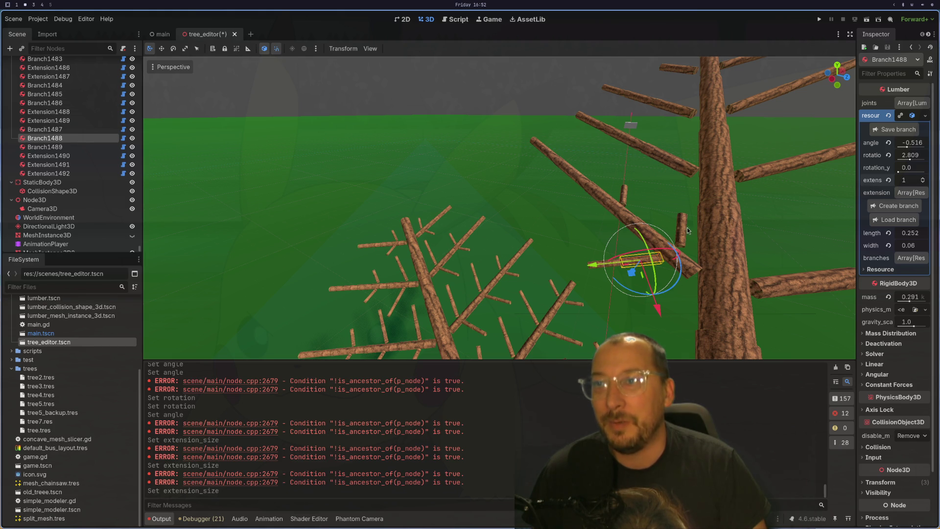
click(687, 230)
click(924, 179)
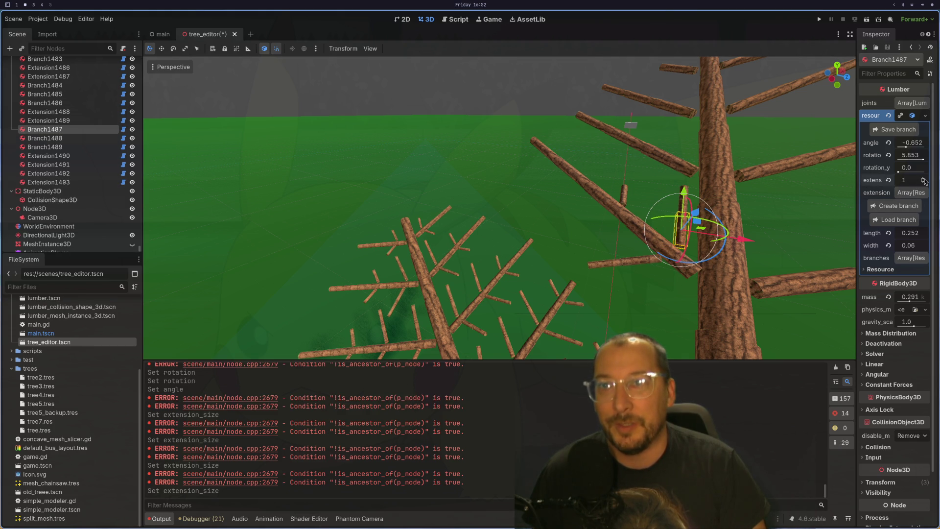
click(624, 199)
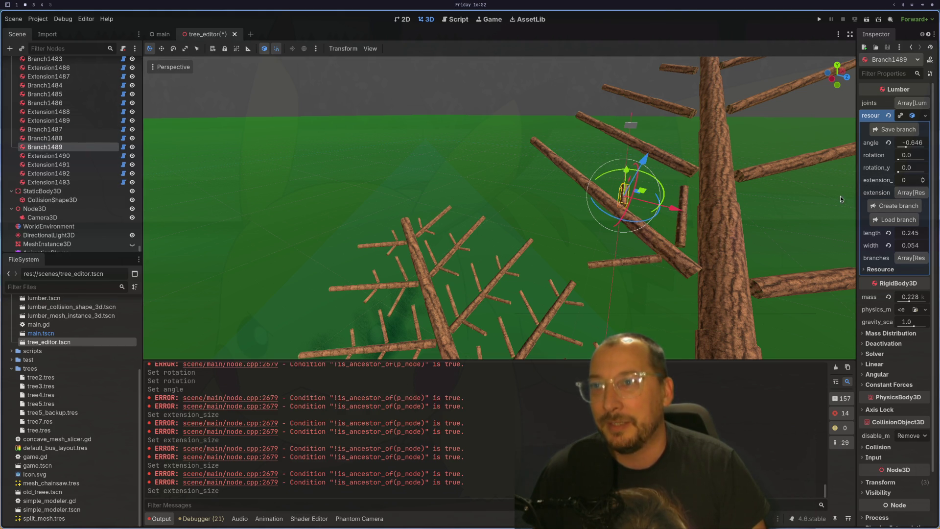
click(924, 180)
mouse_move(747, 220)
mouse_down()
mouse_move(726, 260)
mouse_move(625, 211)
mouse_move(590, 234)
mouse_up()
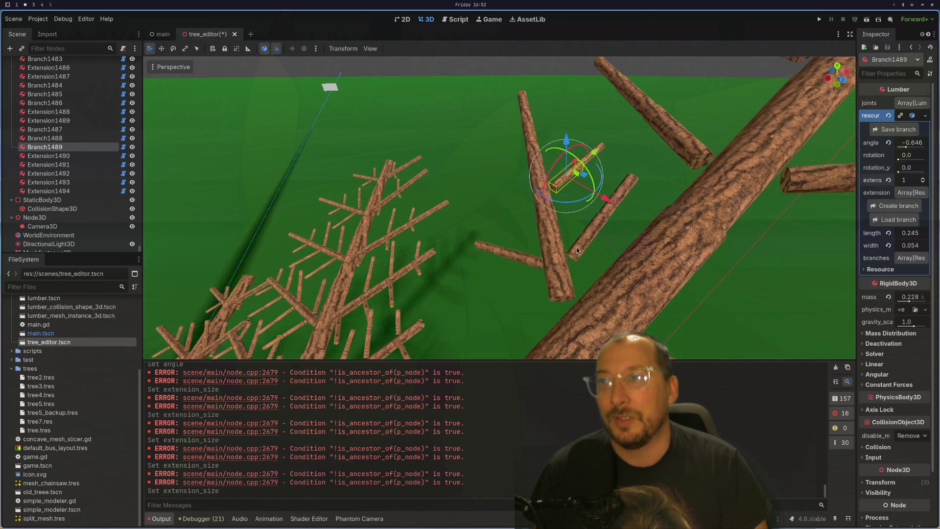
click(578, 240)
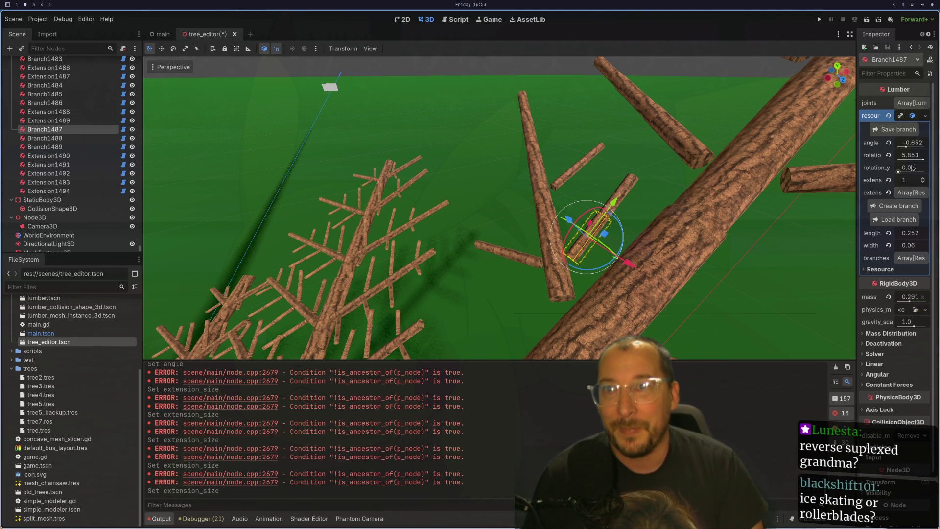
Tilt Branch1487 to angle −0.738 and turn its rotation to 6.197.
drag(906, 147, 907, 147)
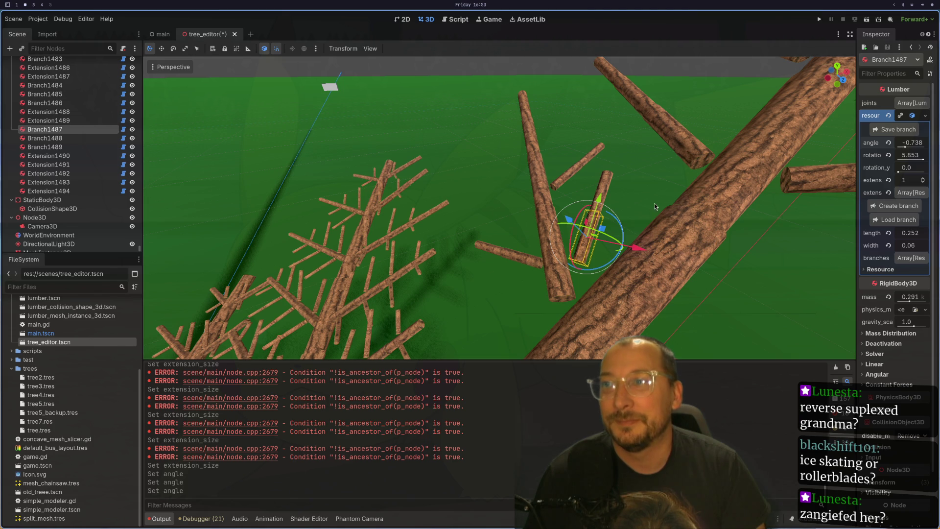
scroll(661, 220, up, 3)
scroll(671, 228, up, 2)
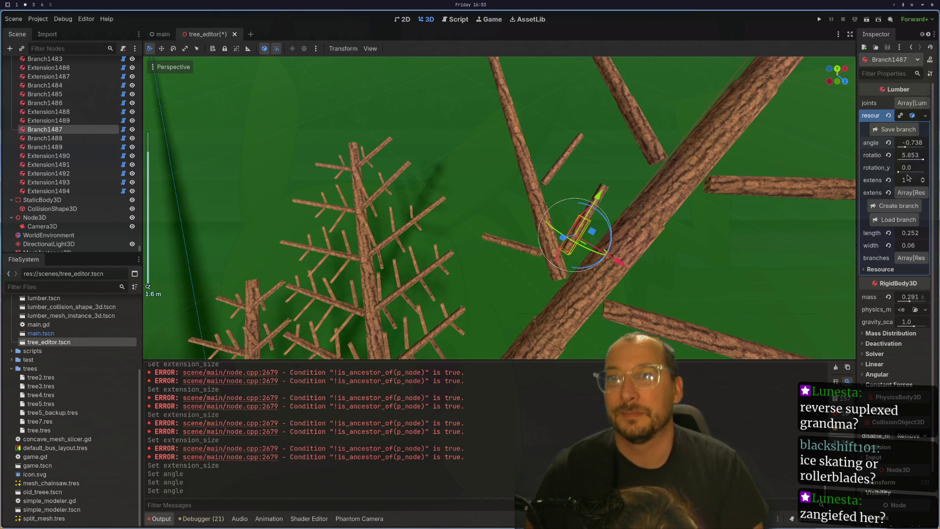
click(923, 160)
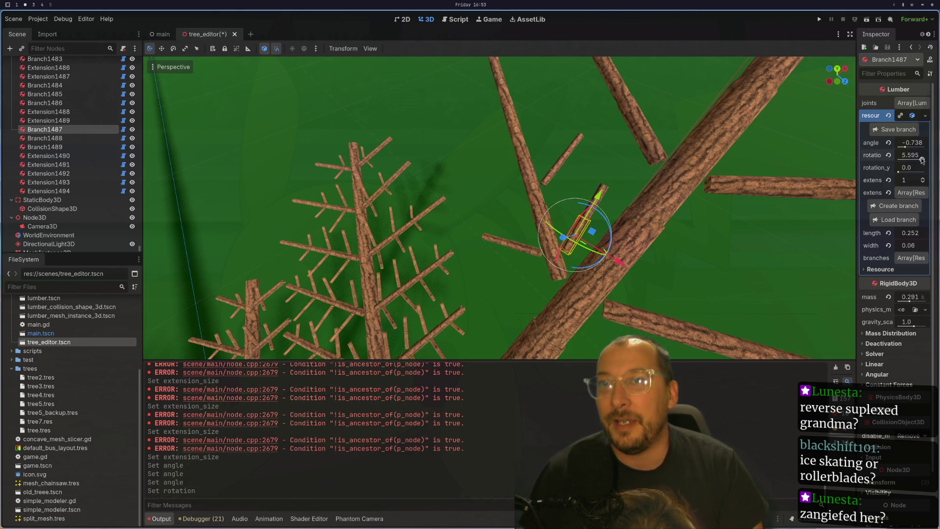
click(923, 160)
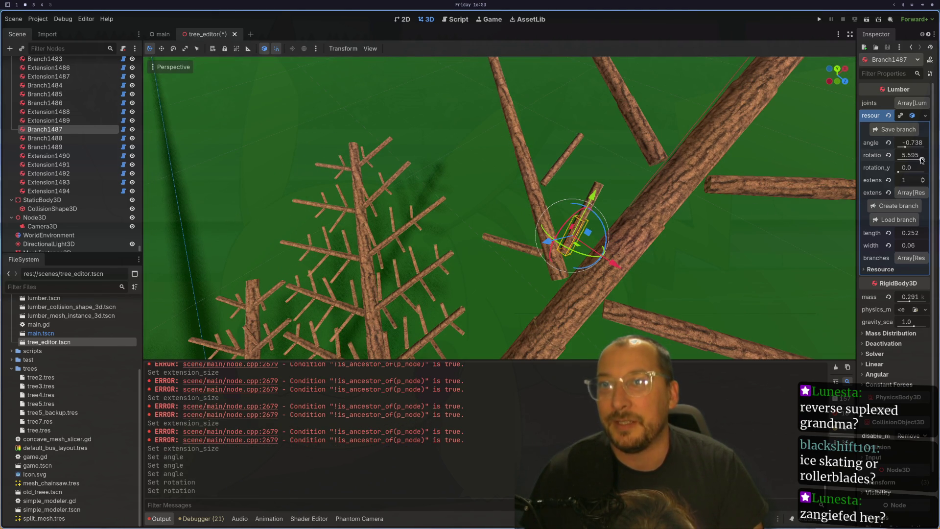
click(922, 159)
click(923, 159)
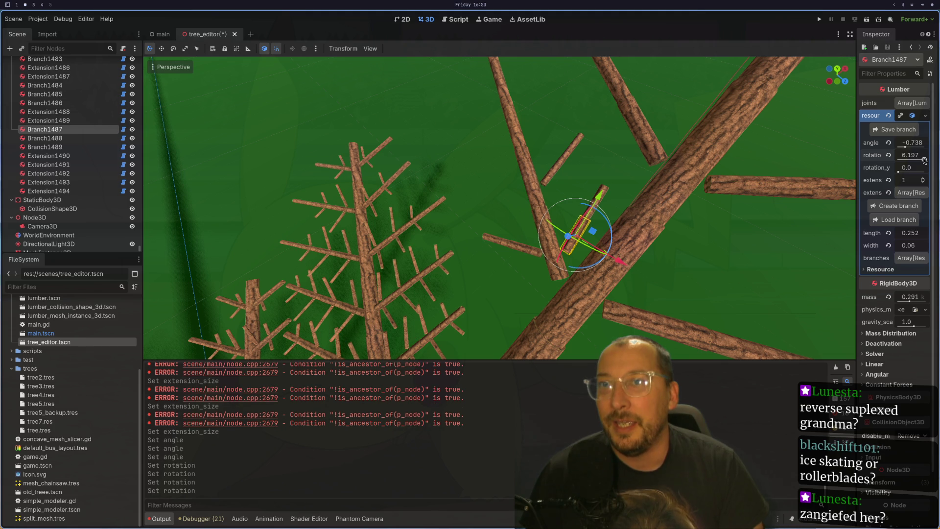
Orbit the view to check the branch and select the TreeEditor root node.
drag(842, 177, 615, 169)
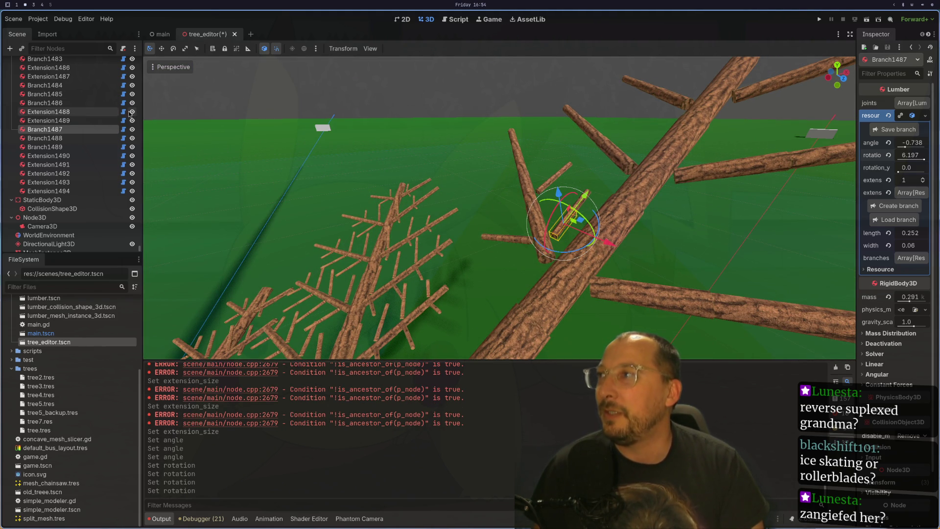
scroll(143, 240, up, 5)
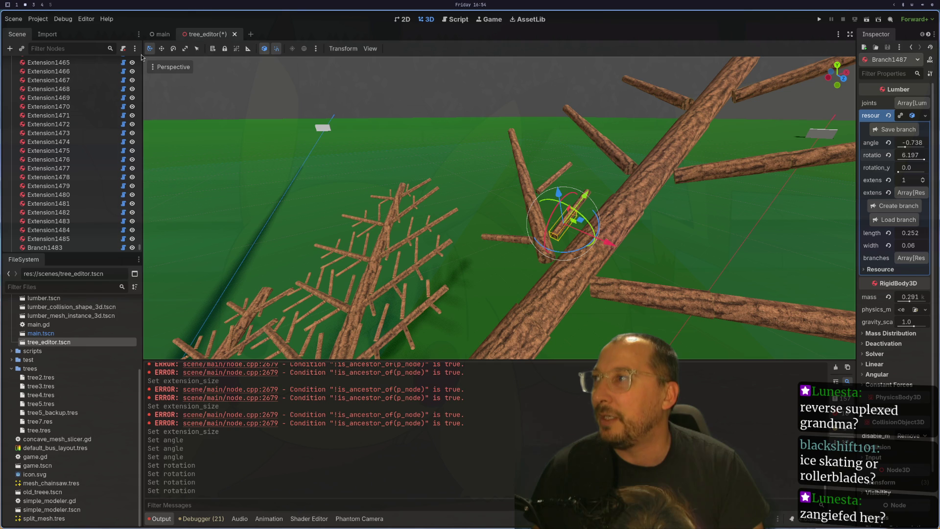
drag(141, 245, 139, 58)
click(32, 64)
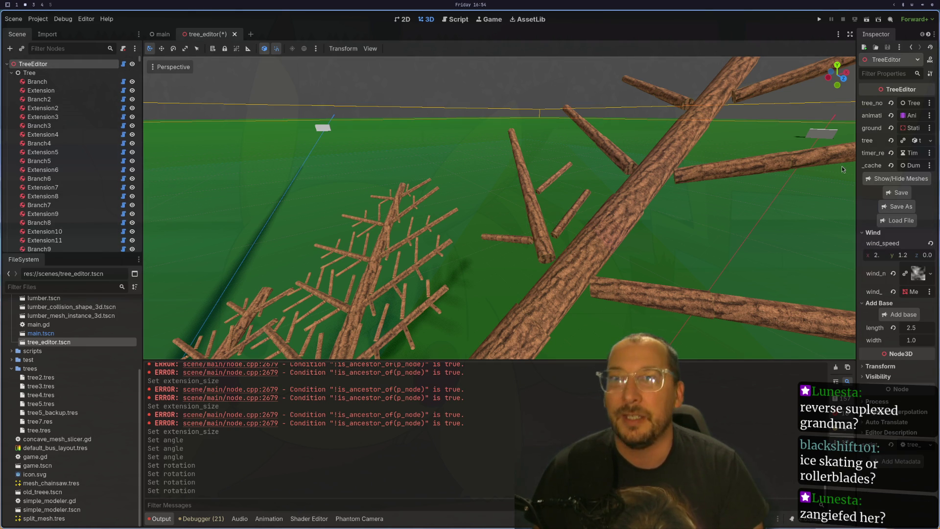
Review the timer_refresh code in tree_editor.gd and inspect the scene's Timer node settings.
key(super+1)
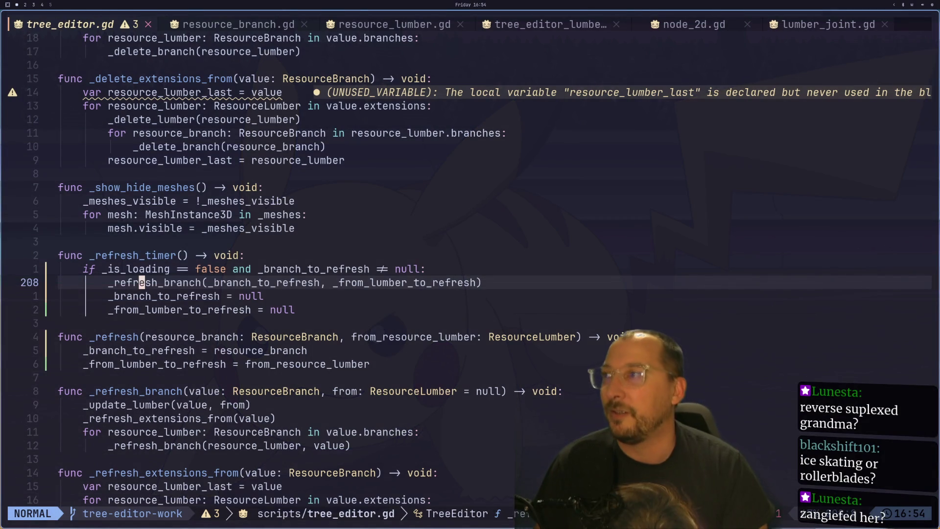
key(j)
key(j)
key(j)
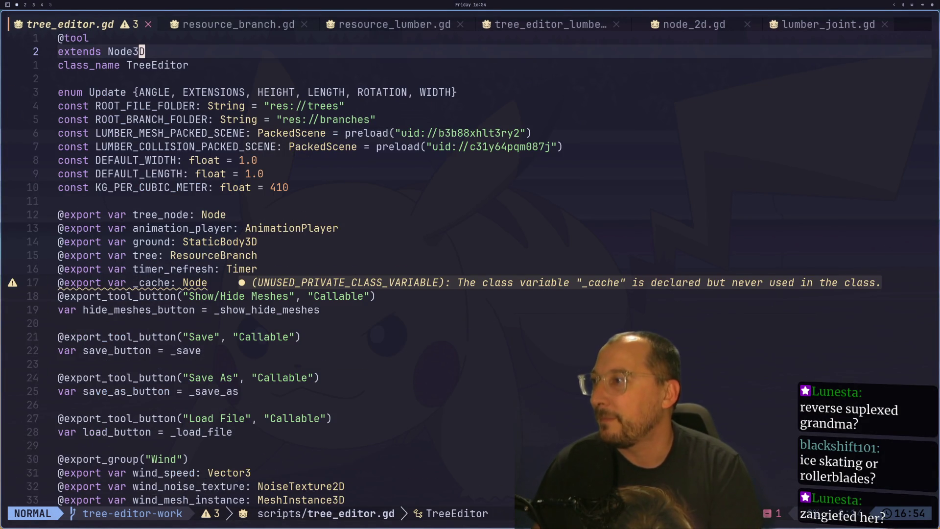
click(141, 296)
key(k)
key(k)
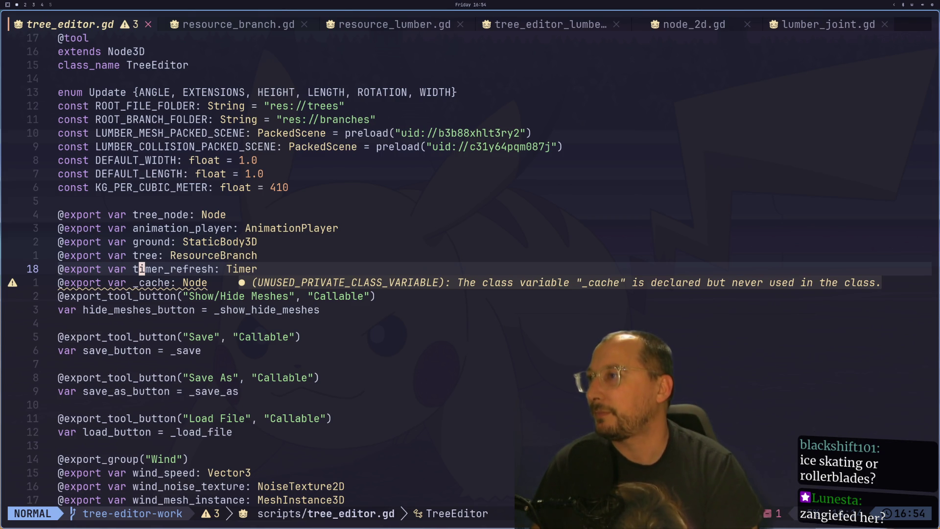
key(super+2)
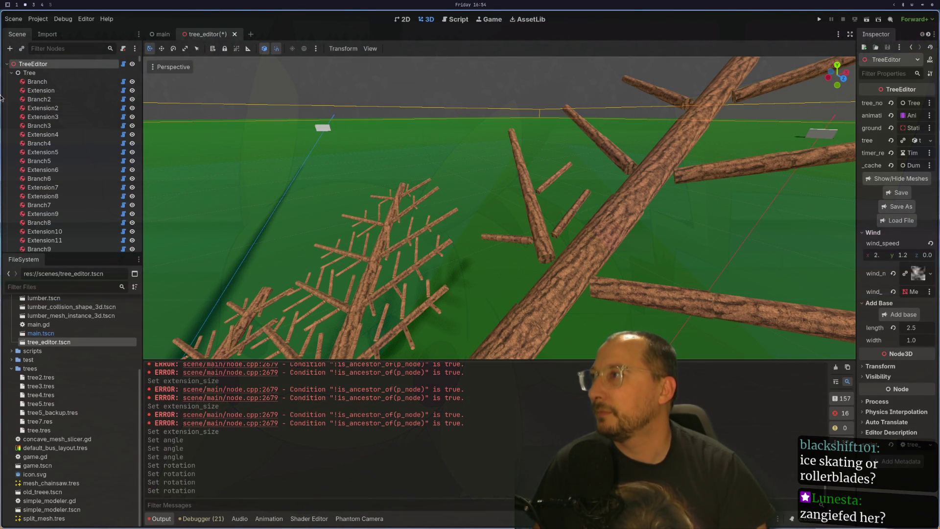
click(11, 73)
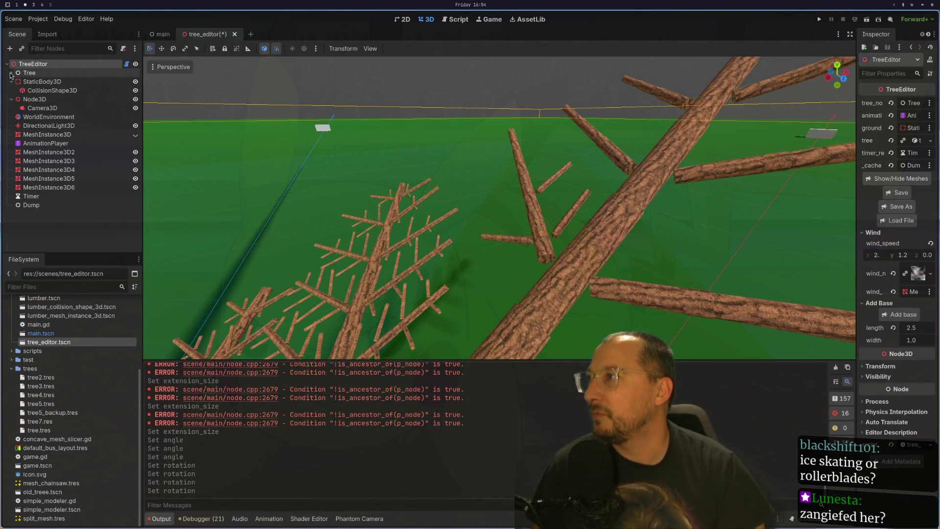
click(35, 198)
Change timer_refresh.start(1) to start(0.5) in tree_editor.gd and return to Godot.
key(super+1)
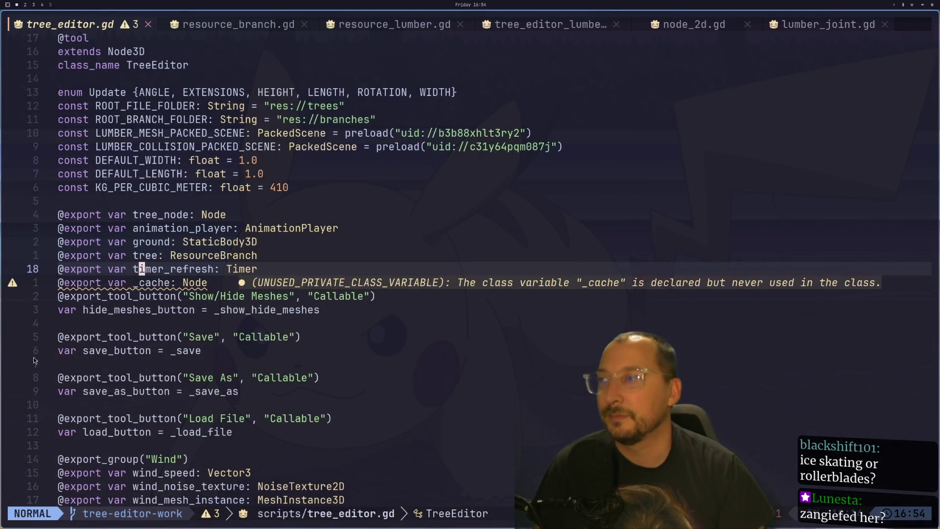
scroll(359, 366, down, 8)
scroll(359, 369, down, 4)
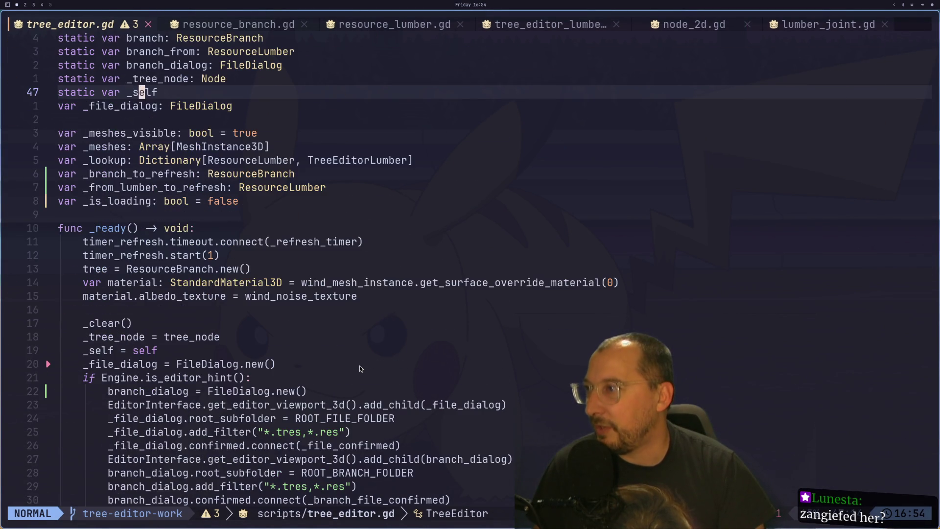
click(209, 255)
key(a)
key(Escape)
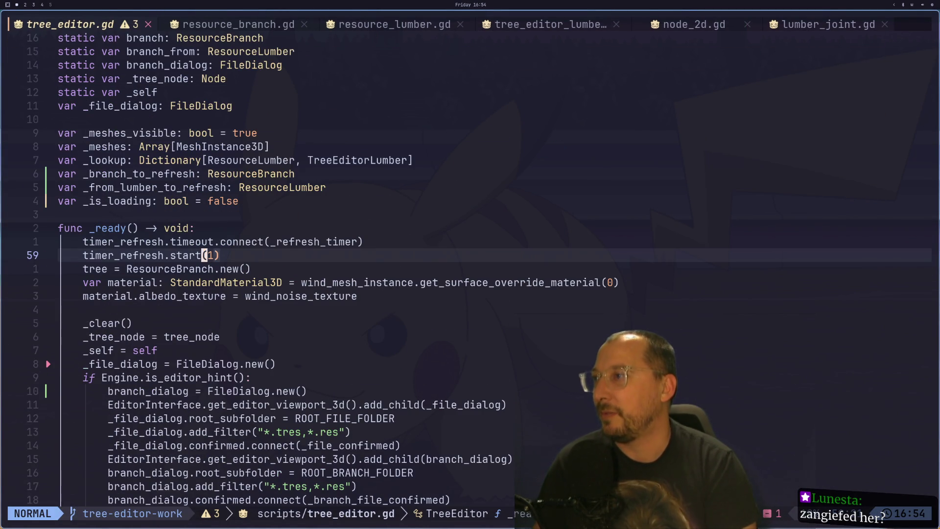
text(s0.5)
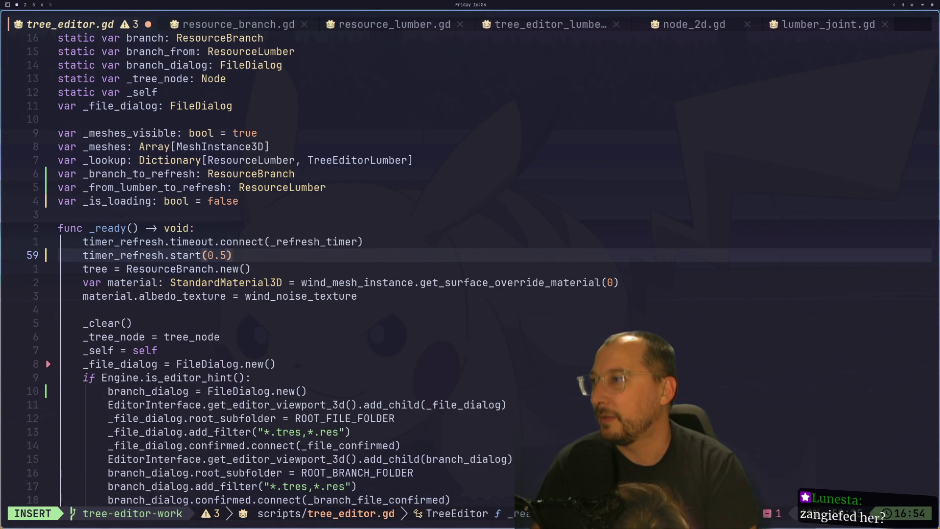
key(Escape)
key(super+2)
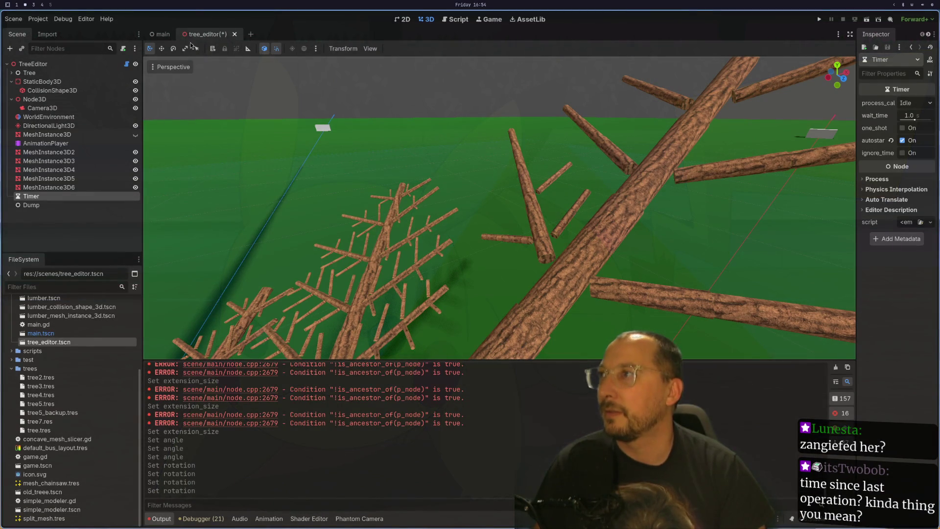
click(235, 34)
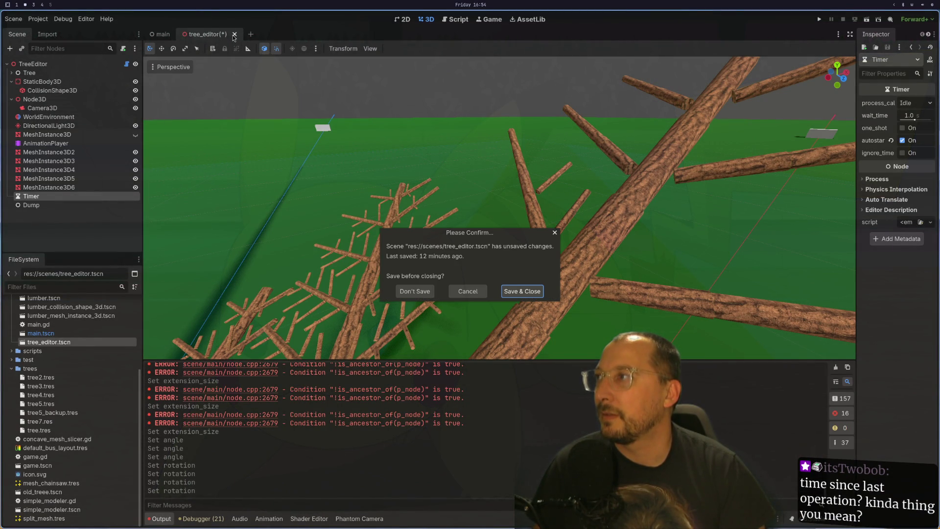
click(530, 292)
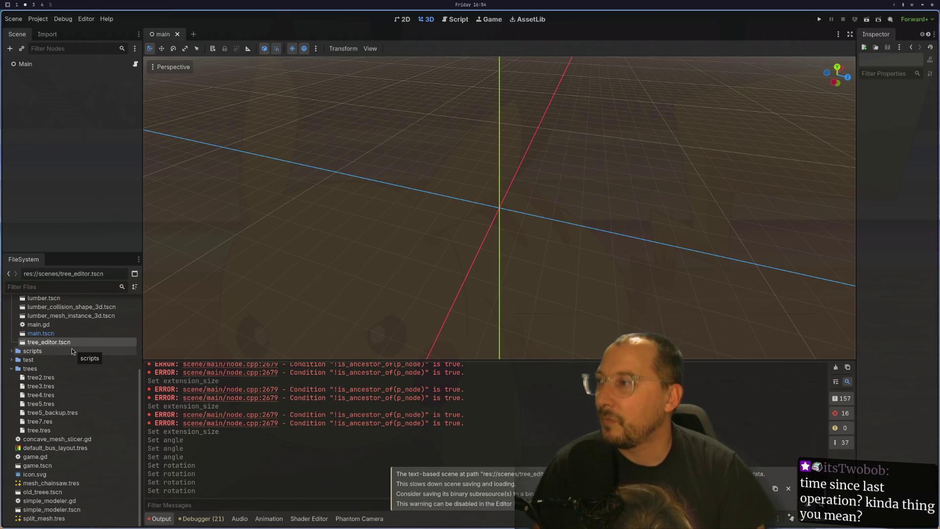
double_click(72, 342)
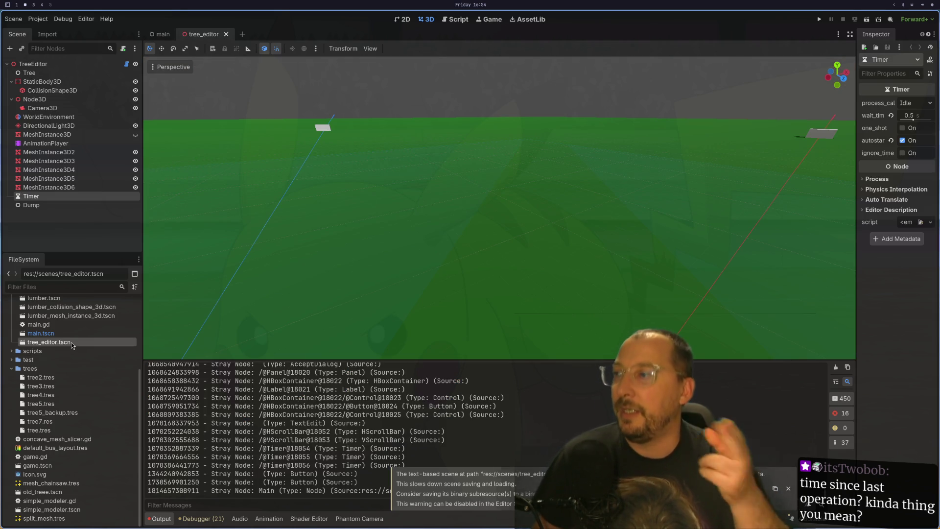
click(62, 65)
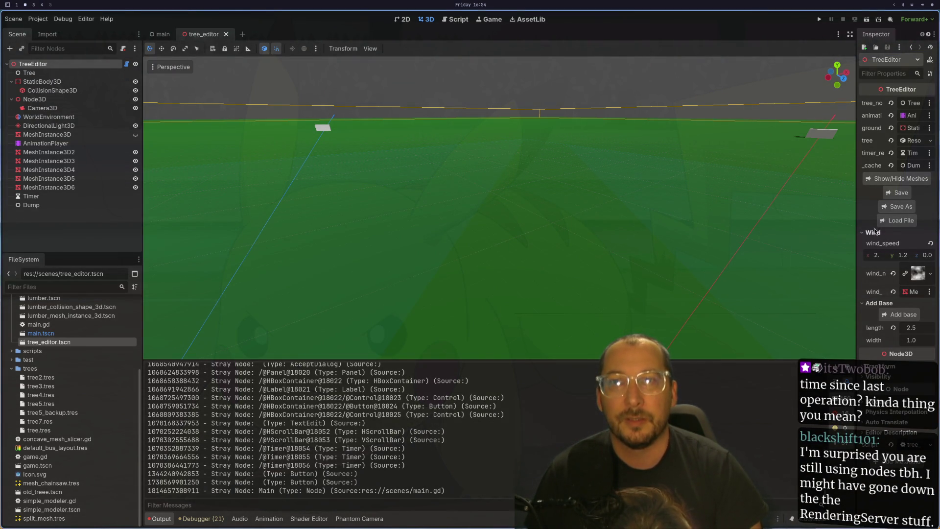
click(896, 222)
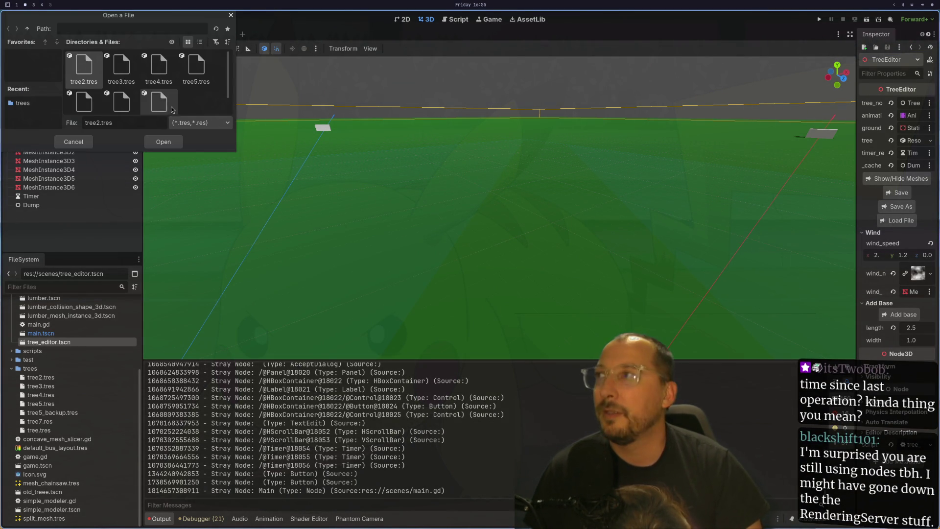
scroll(123, 83, down, 2)
click(121, 86)
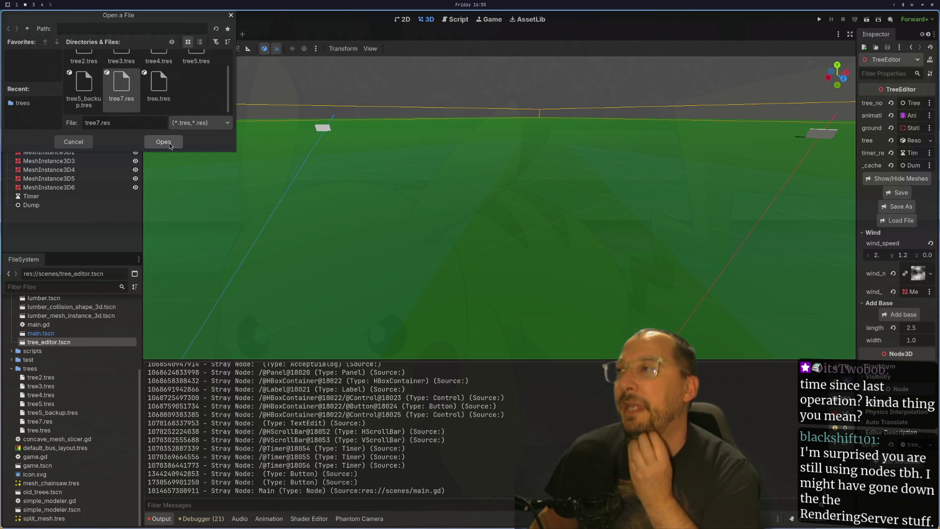
click(170, 146)
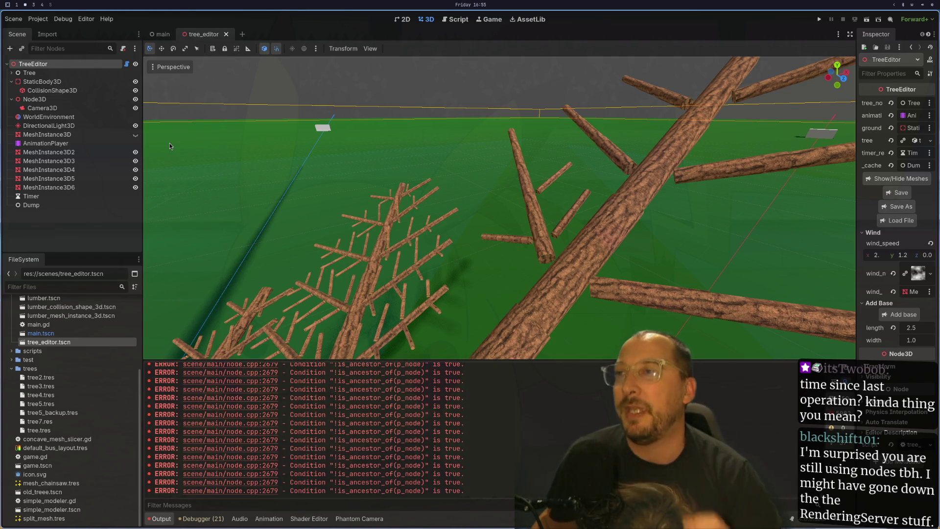
scroll(431, 242, up, 3)
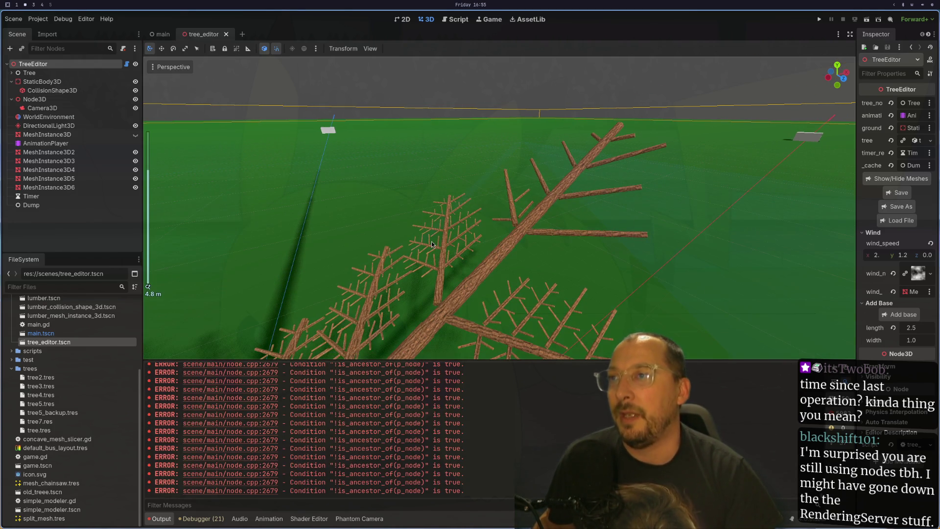
scroll(431, 242, up, 2)
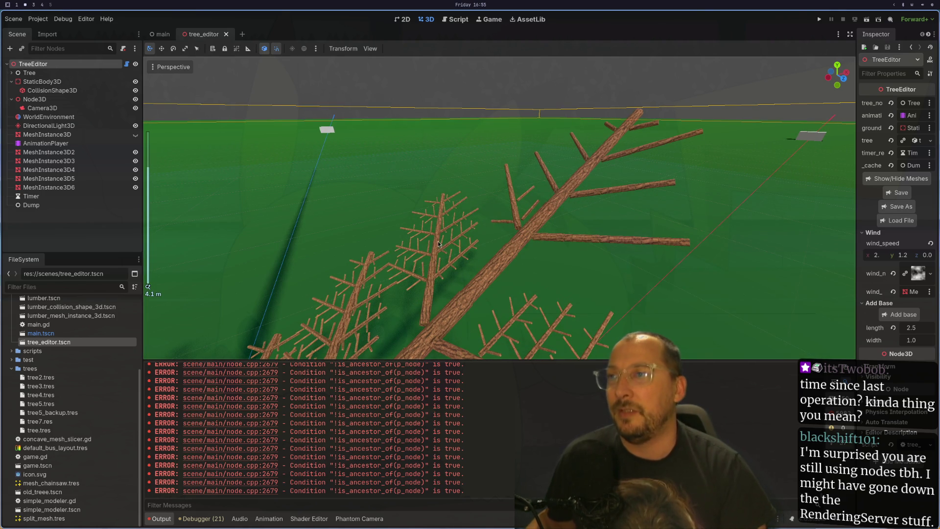
scroll(440, 244, down, 5)
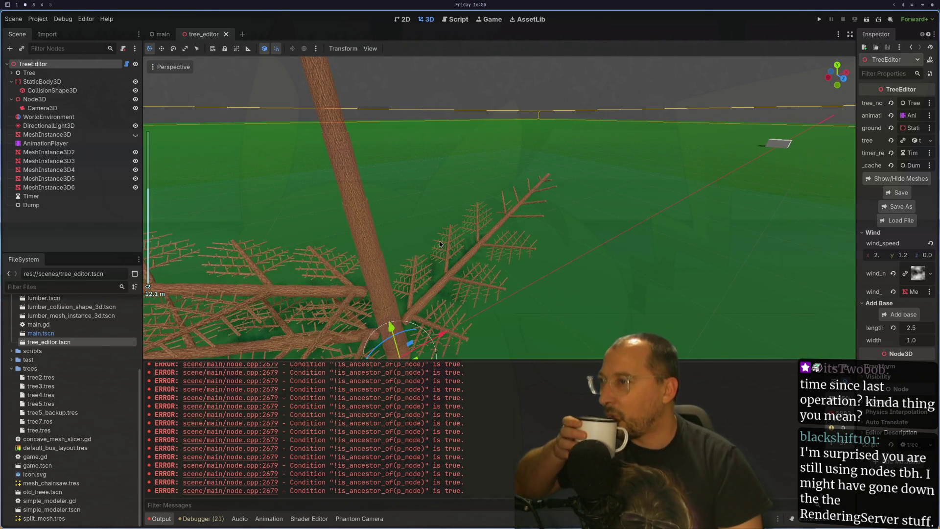
scroll(440, 242, down, 4)
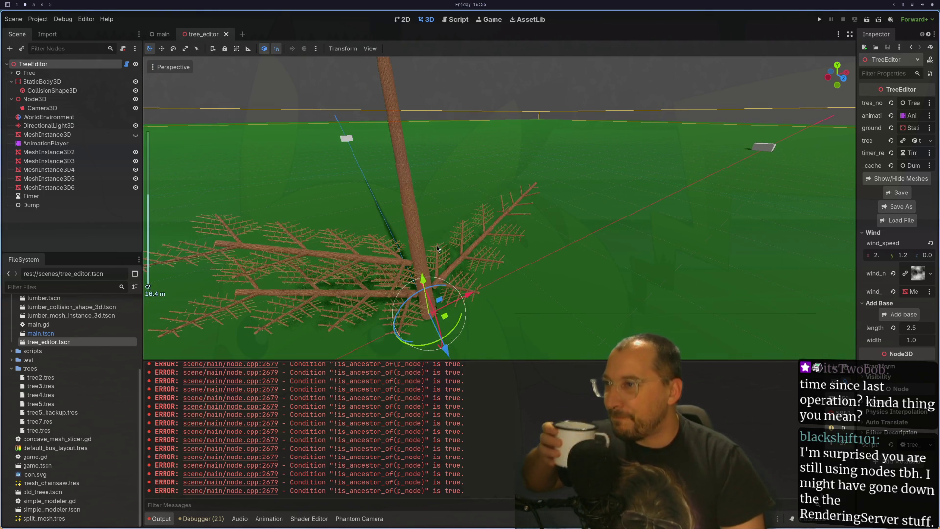
scroll(437, 253, down, 3)
scroll(438, 253, up, 5)
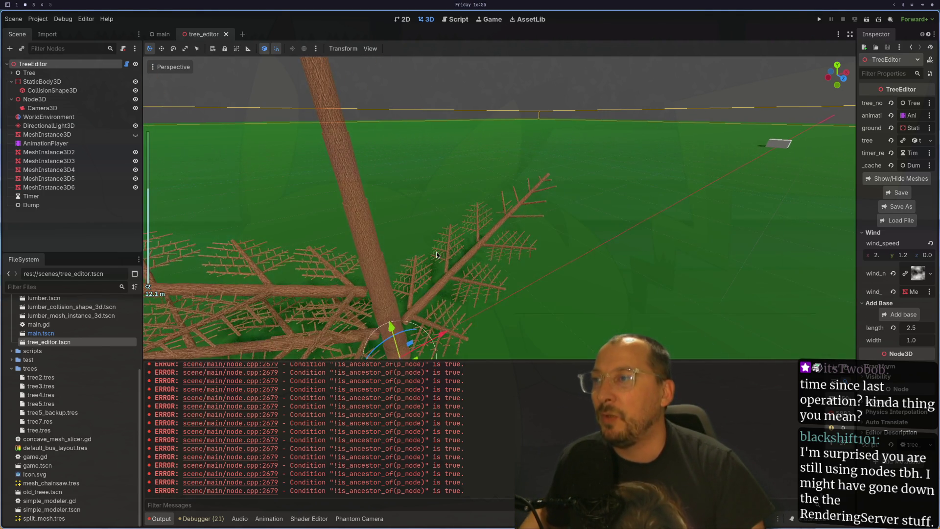
scroll(477, 249, up, 3)
scroll(481, 249, up, 4)
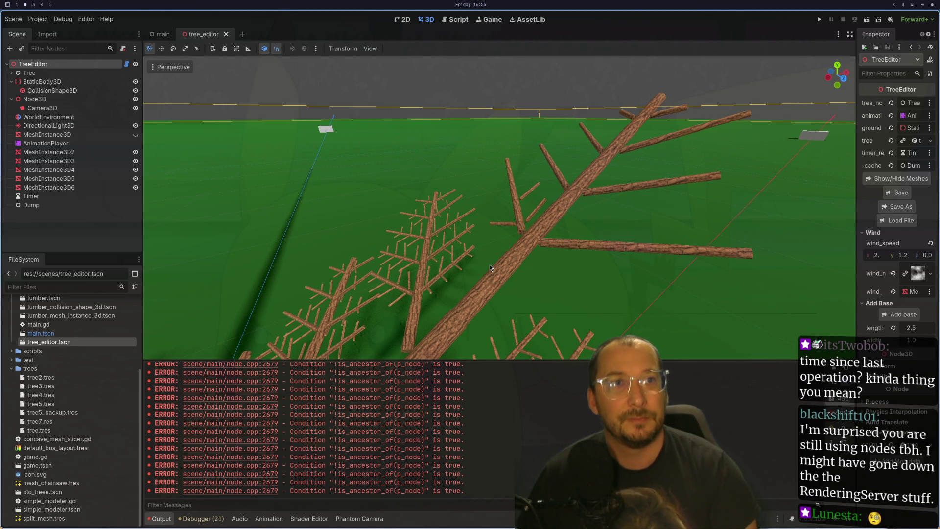
scroll(504, 209, up, 4)
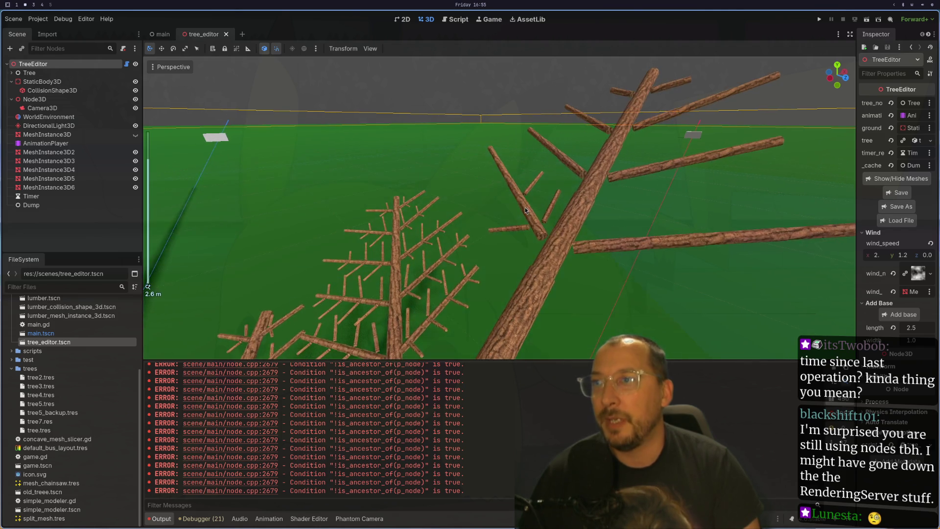
Turn Branch272 to rotation 3.099 around its log, keeping angle −0.646.
click(469, 245)
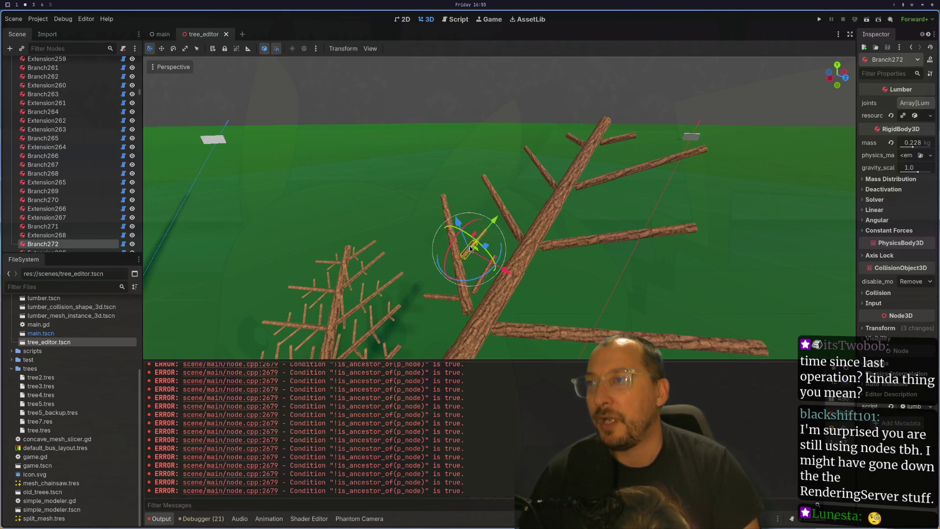
scroll(506, 345, up, 8)
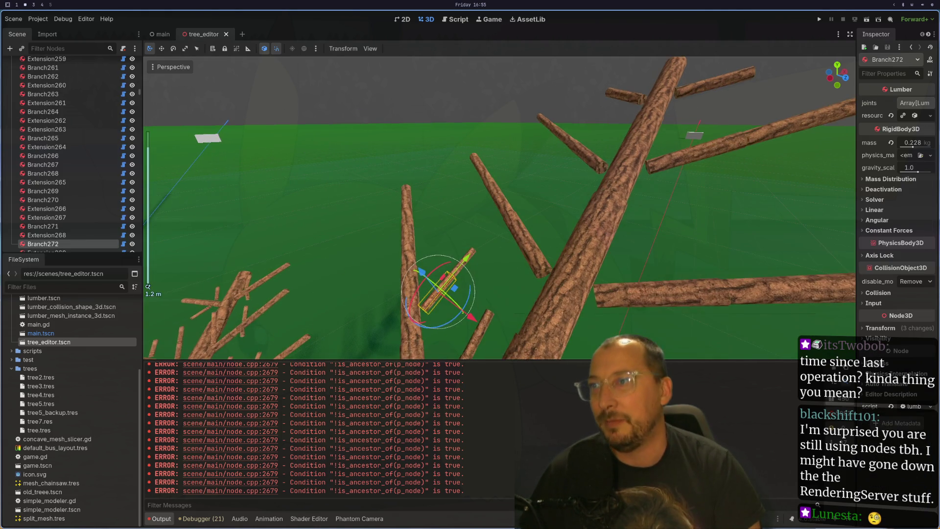
mouse_move(506, 346)
mouse_down()
mouse_move(626, 248)
mouse_move(541, 270)
mouse_move(623, 258)
mouse_move(554, 271)
mouse_move(581, 263)
mouse_up()
mouse_move(626, 194)
mouse_down()
mouse_move(677, 202)
mouse_move(405, 239)
mouse_up()
click(484, 222)
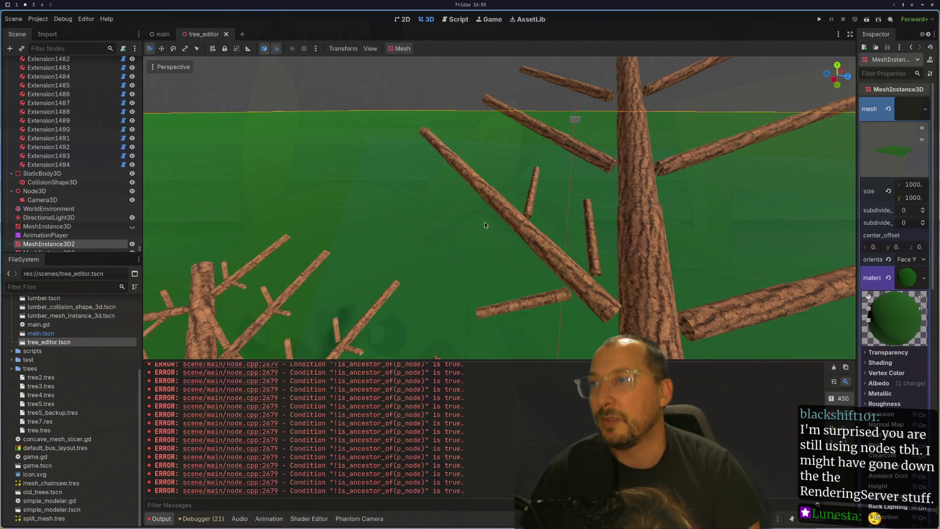
click(534, 191)
drag(534, 191, 617, 201)
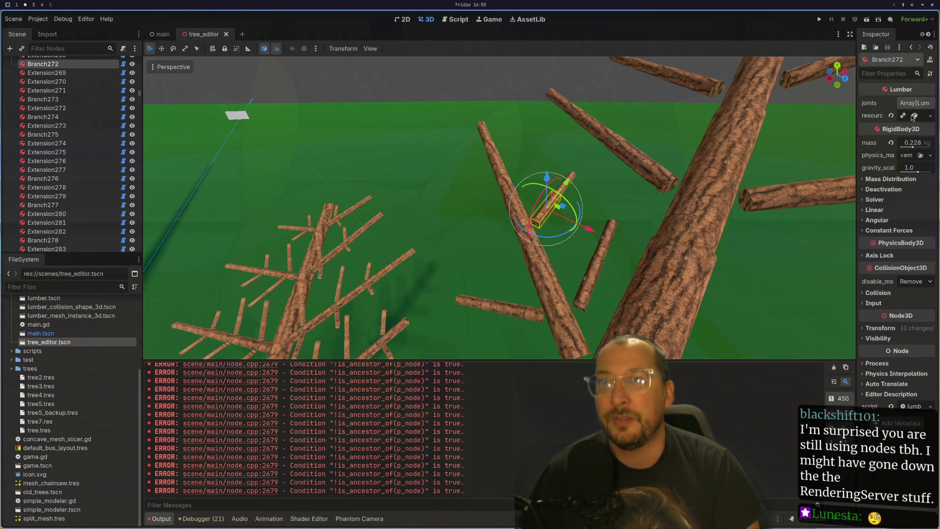
click(905, 116)
drag(900, 160, 916, 164)
mouse_move(556, 229)
mouse_down()
mouse_move(516, 183)
mouse_move(549, 214)
mouse_up()
Change the script's refresh timer start value from 0.5 to 0.25.
key(super+1)
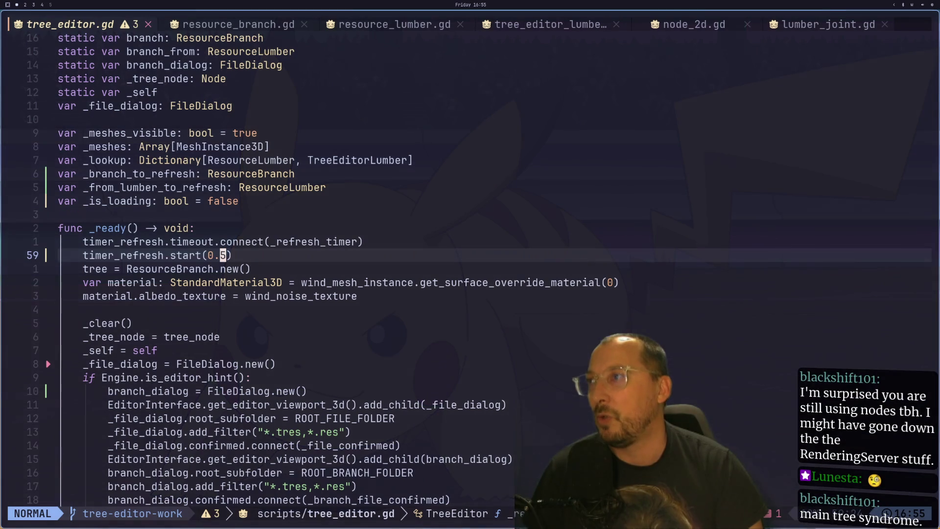
key(BackSpace)
text(25)
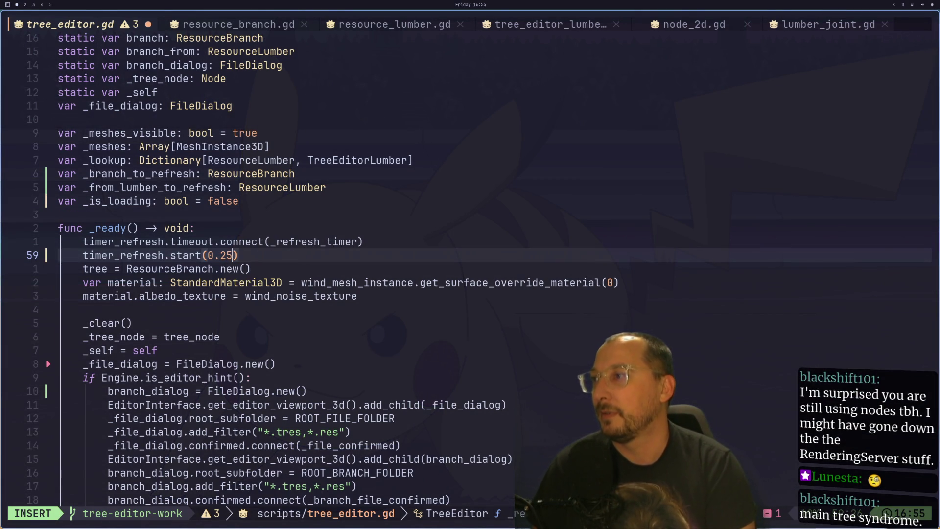
key(Escape)
key(super+2)
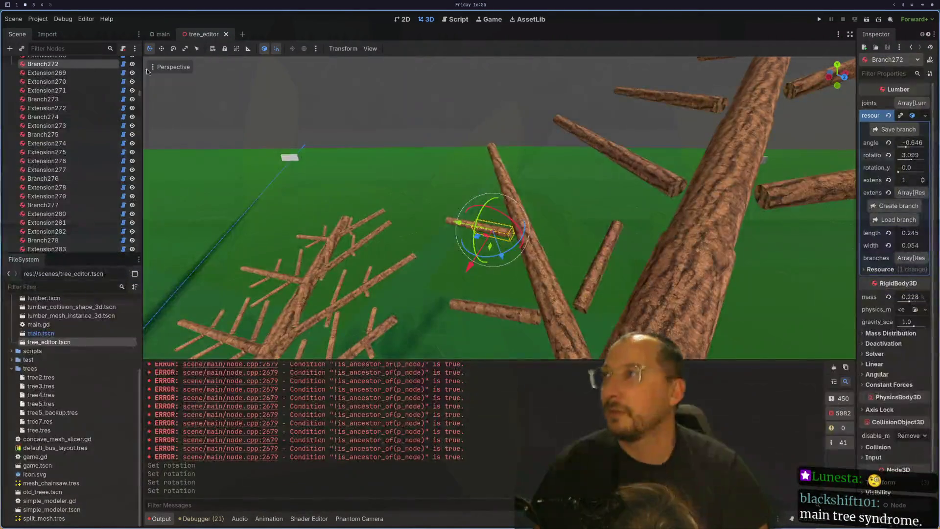
Close and reopen tree_editor.tscn, then load tree7.res into the TreeEditor.
click(226, 34)
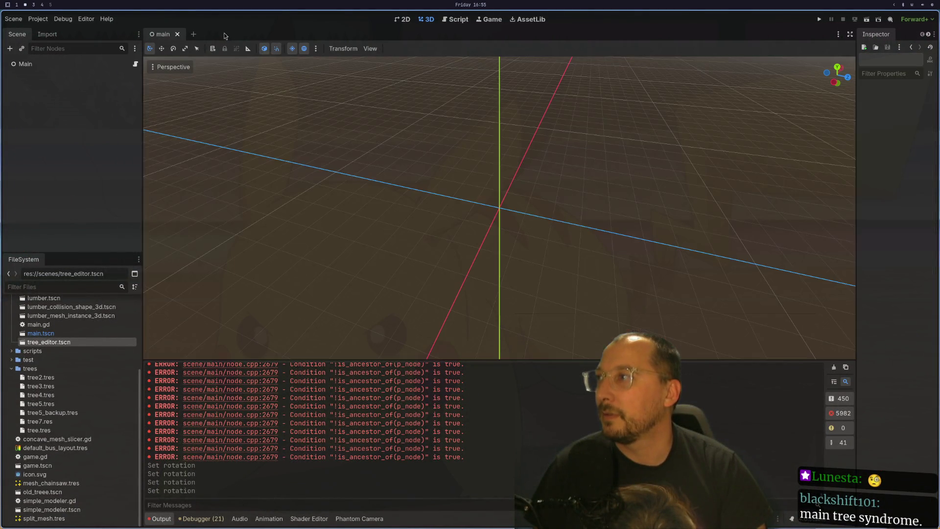
double_click(85, 342)
click(57, 61)
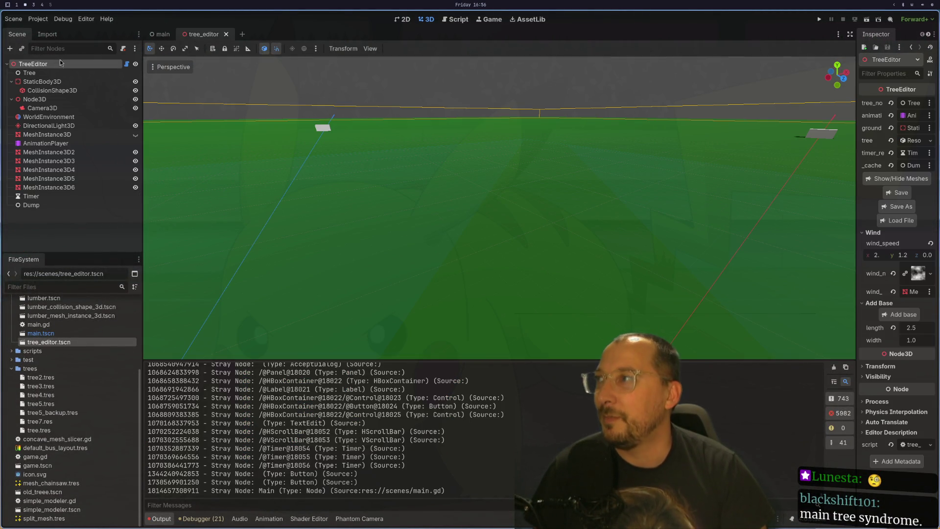
click(903, 227)
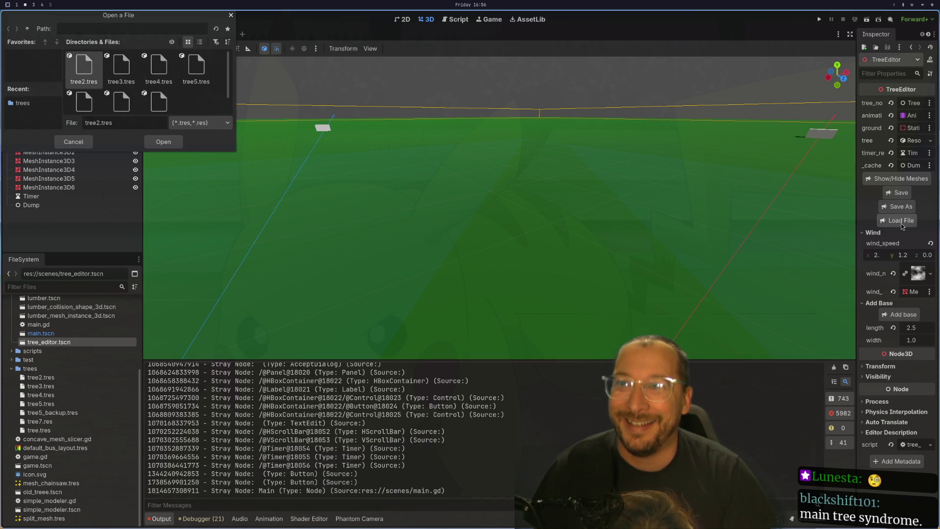
click(122, 102)
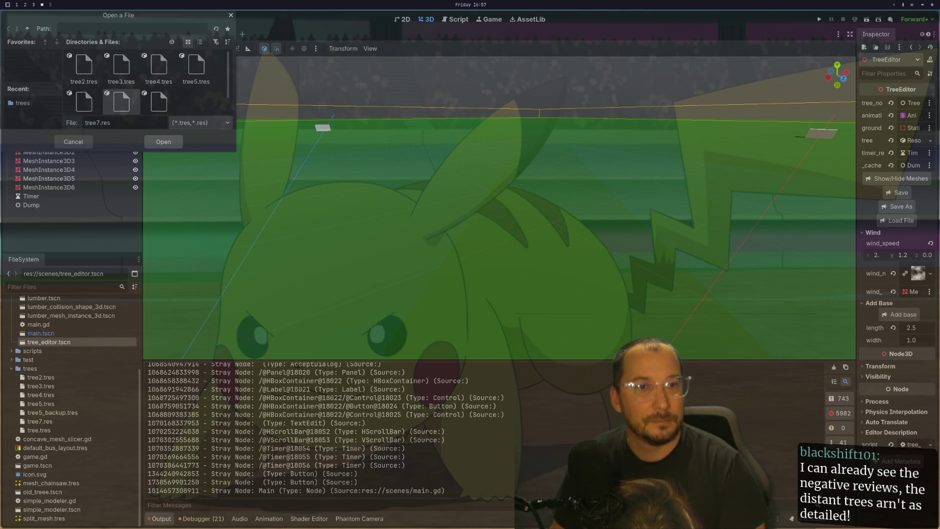
key(Return)
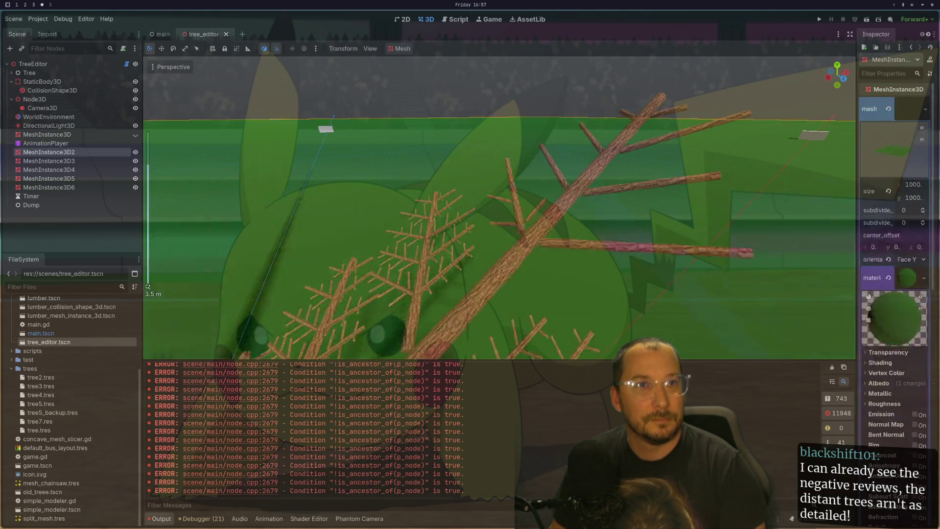
Select the log Extension268 and create a new branch from it.
scroll(518, 187, up, 4)
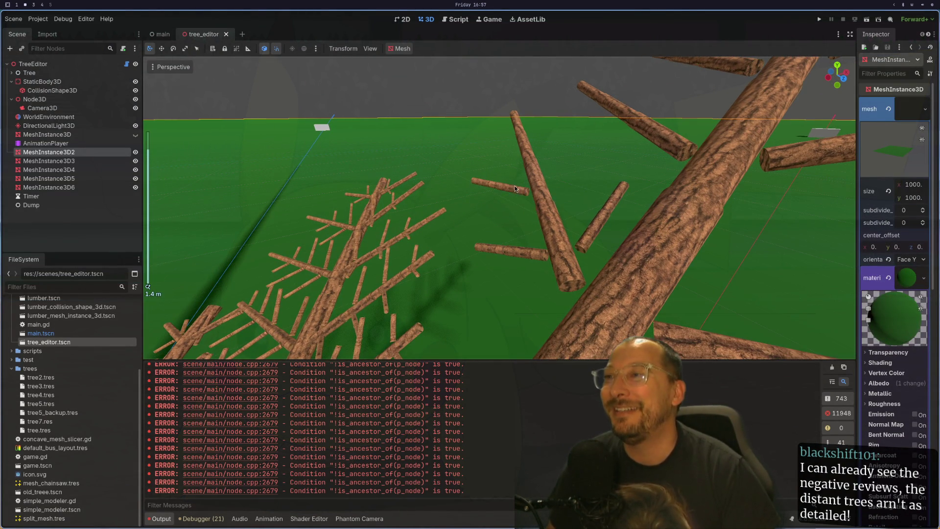
click(522, 189)
drag(563, 187, 535, 176)
click(559, 167)
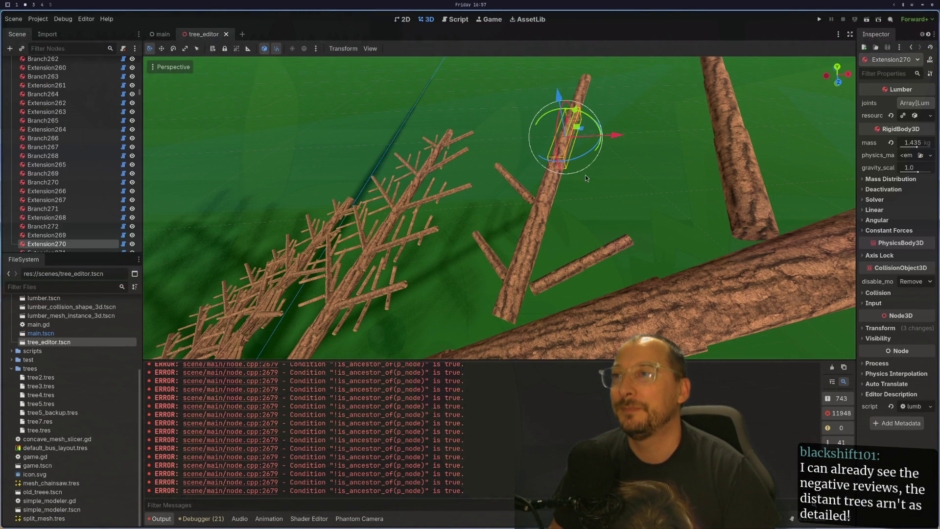
click(543, 195)
key(f)
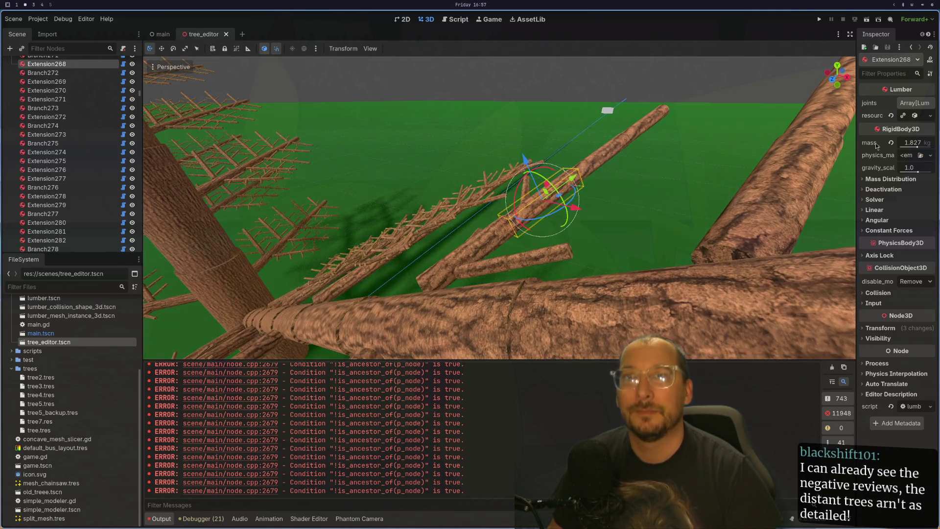
click(913, 103)
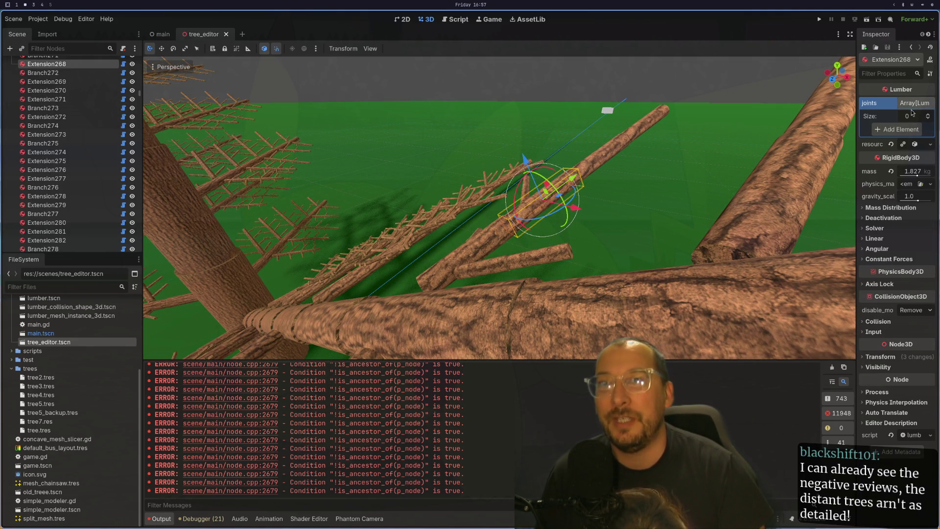
click(914, 104)
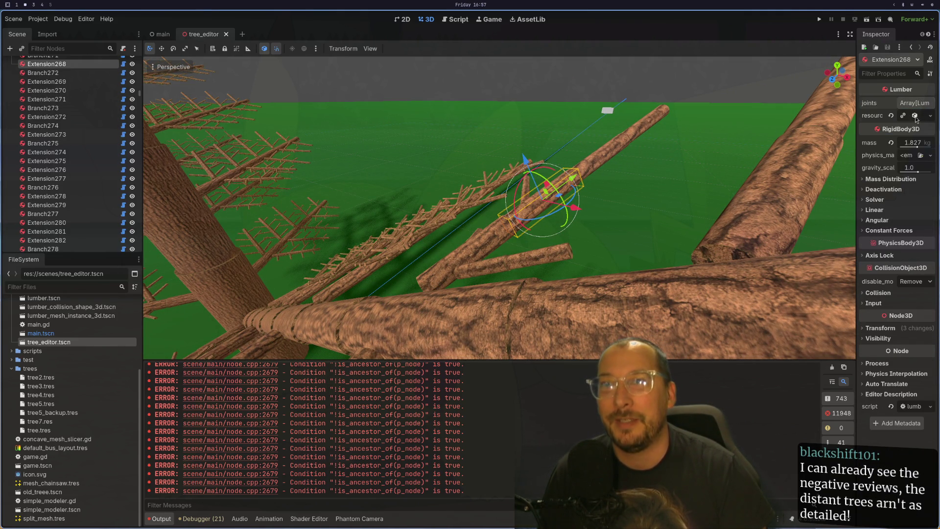
click(914, 117)
click(899, 130)
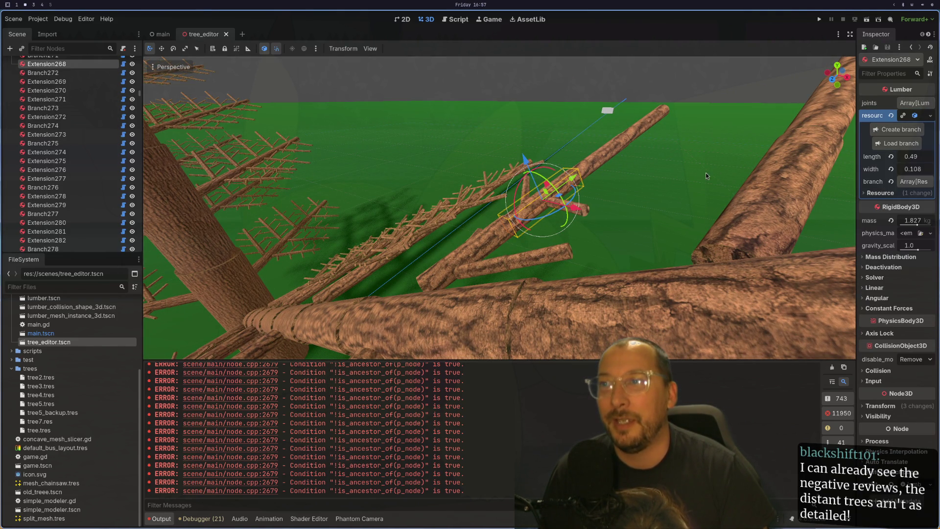
Tilt the new Branch1490 to angle −0.602 and give it one extension segment.
click(597, 188)
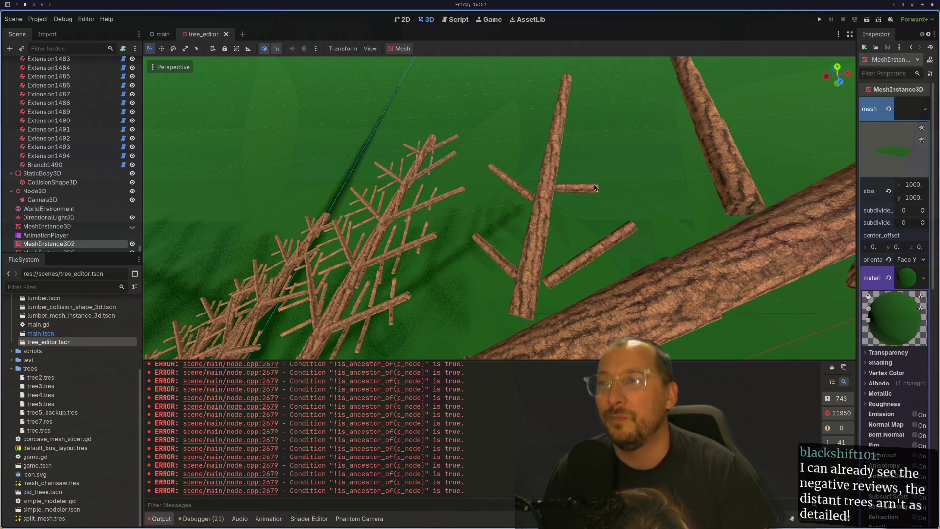
click(909, 119)
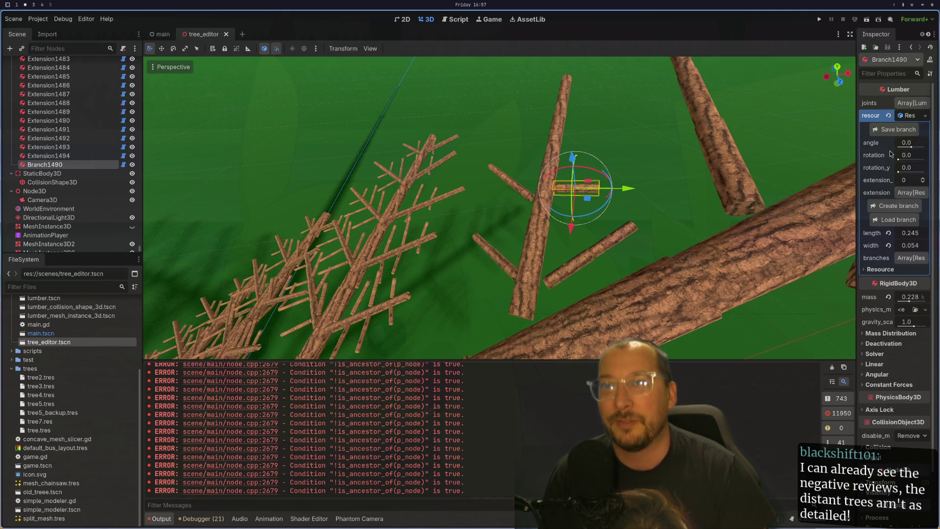
mouse_move(913, 144)
mouse_down()
mouse_move(906, 148)
mouse_move(920, 174)
mouse_up()
click(923, 179)
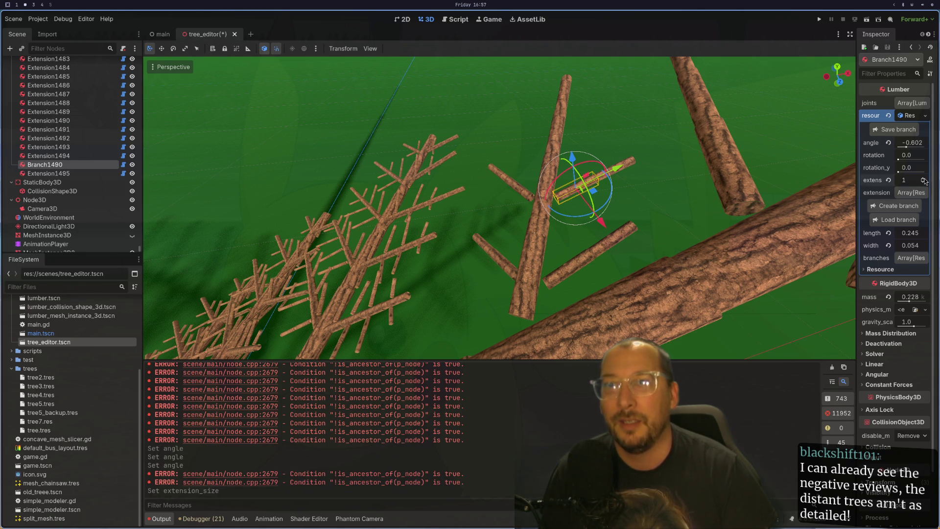
Grow Branch1491 from Extension270 with one extension segment and angle −0.473.
click(634, 166)
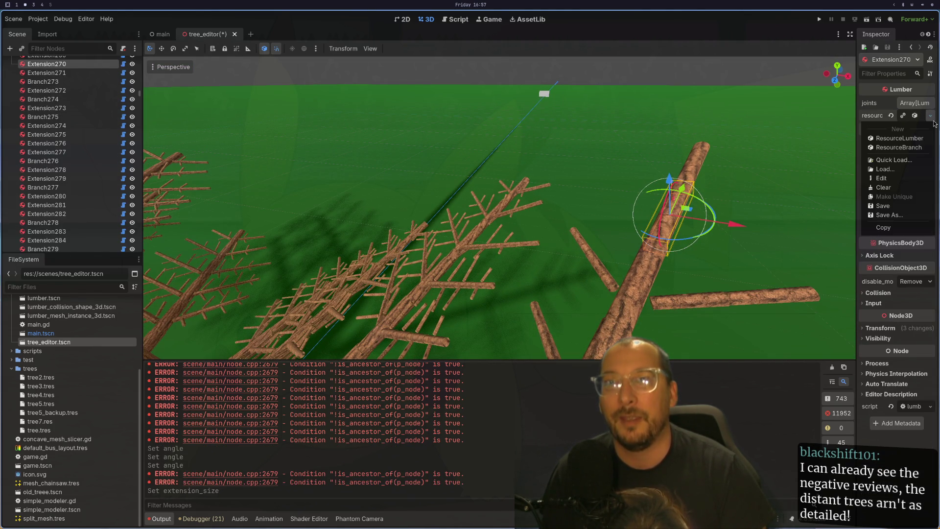
click(919, 115)
click(901, 142)
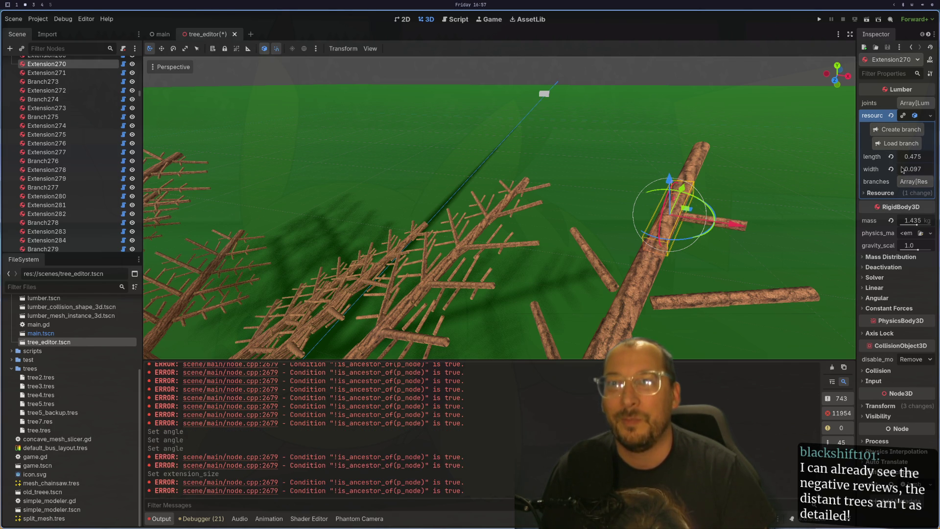
click(777, 213)
click(744, 218)
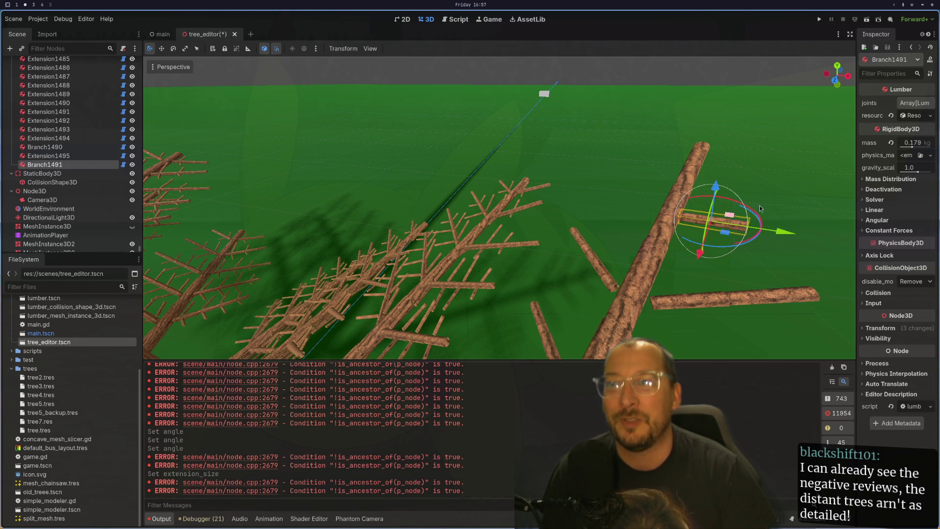
click(912, 115)
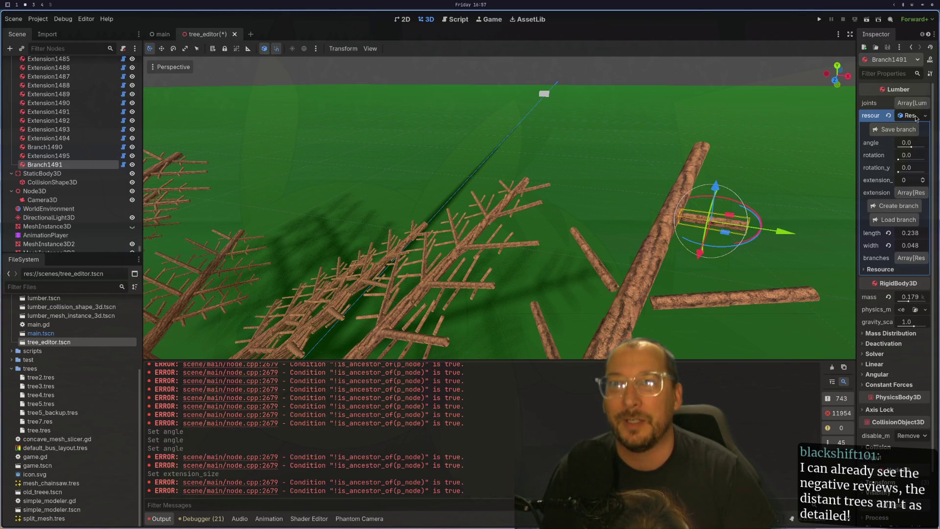
click(922, 178)
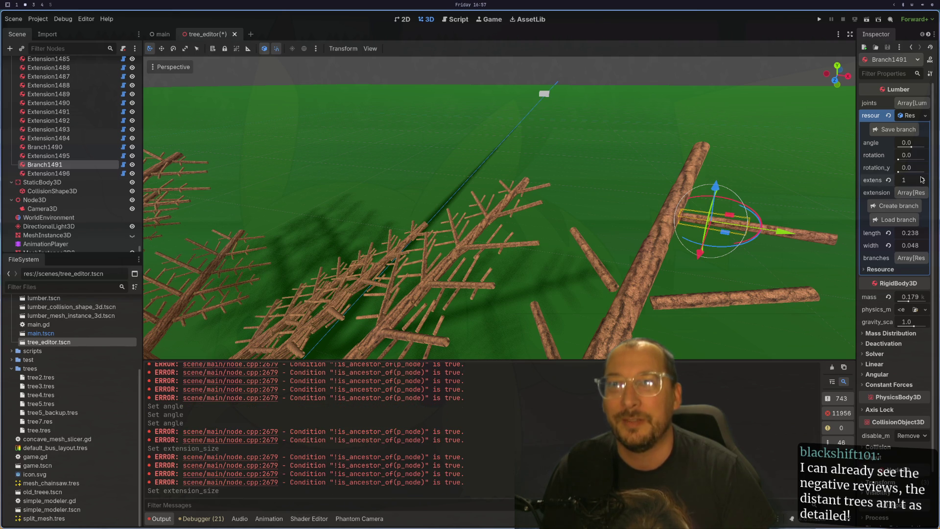
click(907, 147)
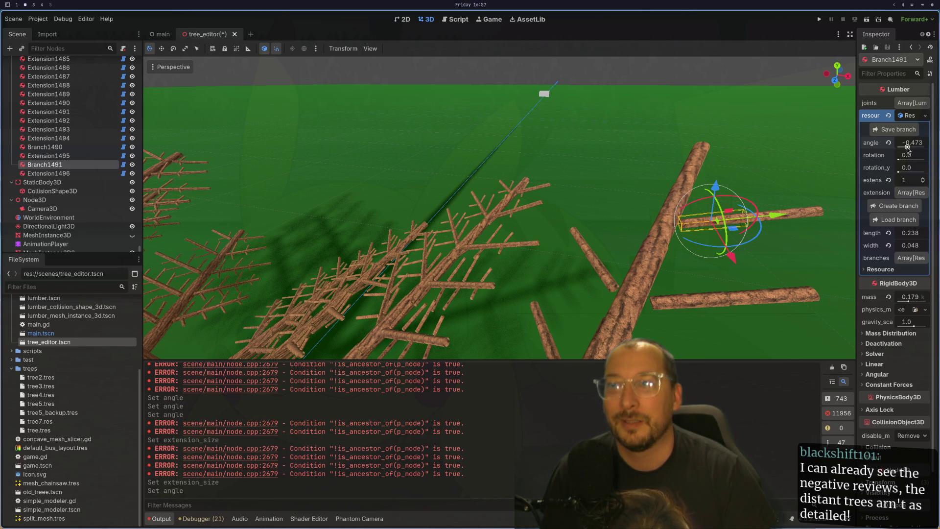
Grow a second branch, Branch1492, from the trunk piece Extension270.
mouse_move(783, 166)
mouse_down()
mouse_move(757, 172)
mouse_move(790, 87)
mouse_move(752, 157)
mouse_move(780, 222)
mouse_move(821, 155)
mouse_move(844, 146)
mouse_up()
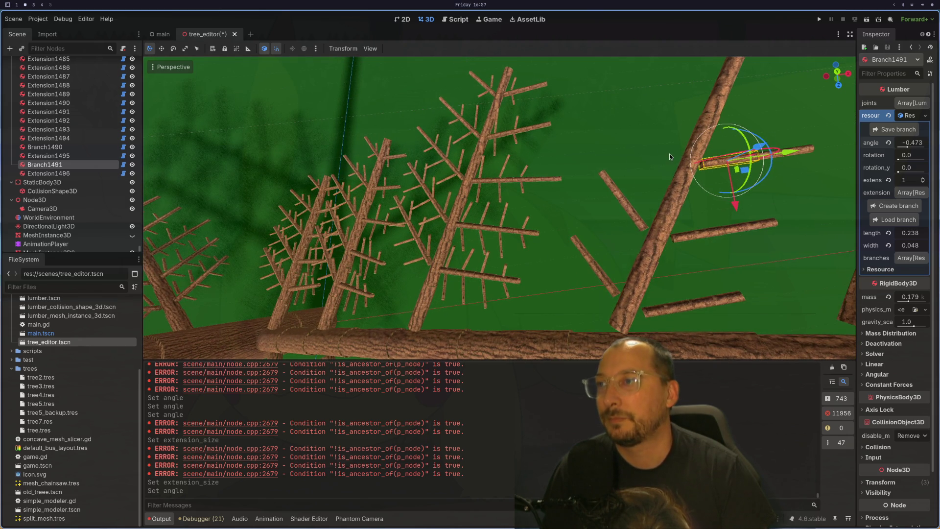
drag(669, 154, 690, 135)
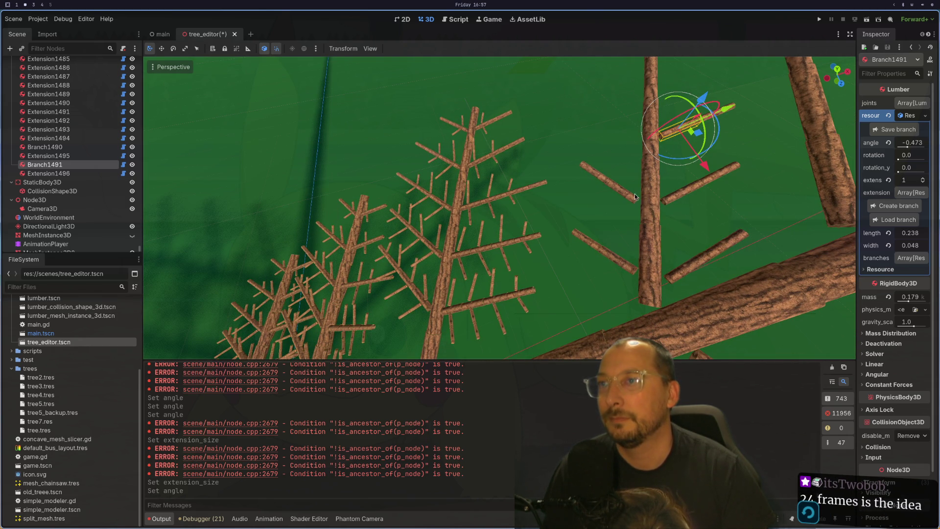
mouse_move(580, 211)
mouse_down()
mouse_move(672, 183)
mouse_move(697, 239)
mouse_move(616, 277)
mouse_move(634, 260)
mouse_up()
scroll(616, 277, up, 4)
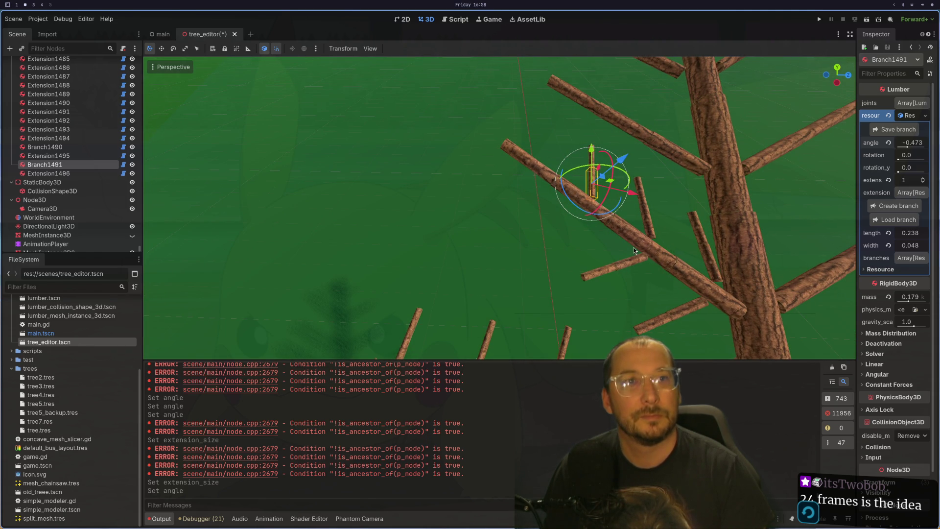
scroll(634, 248, up, 6)
click(607, 246)
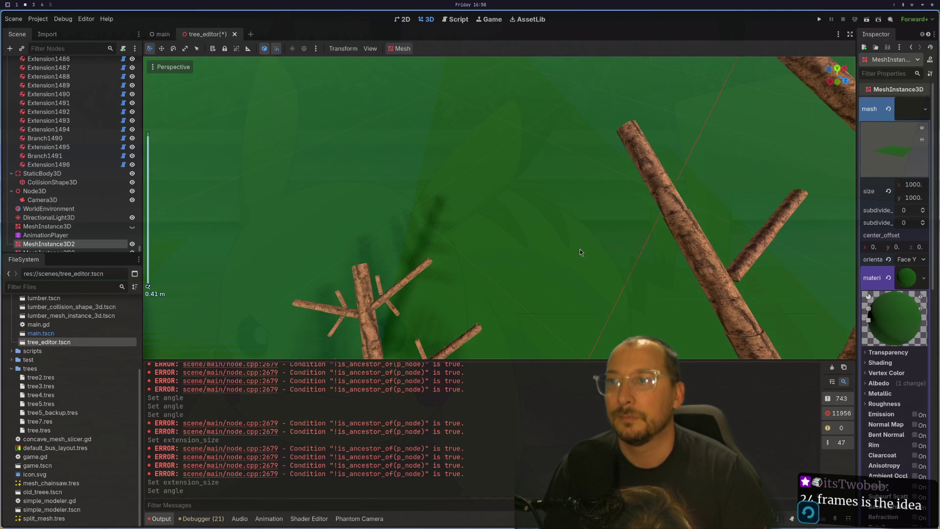
click(731, 194)
key(f)
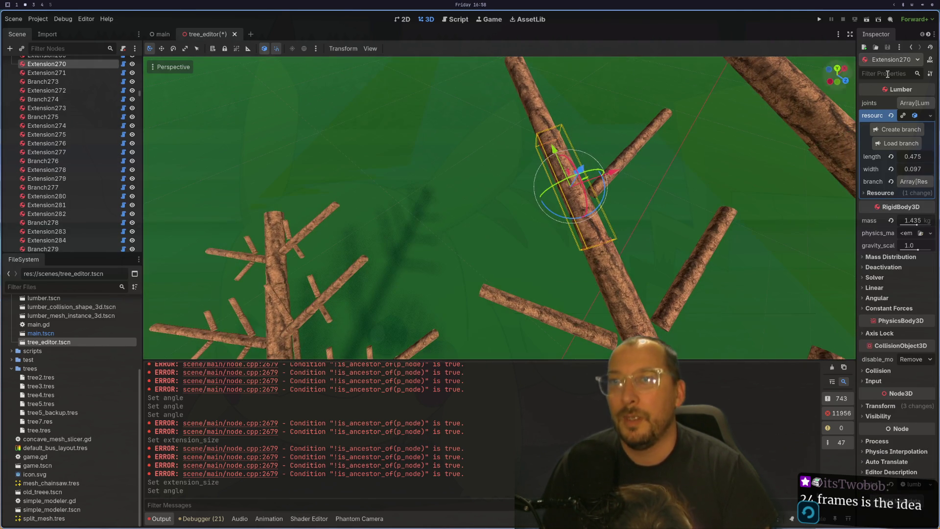
click(904, 130)
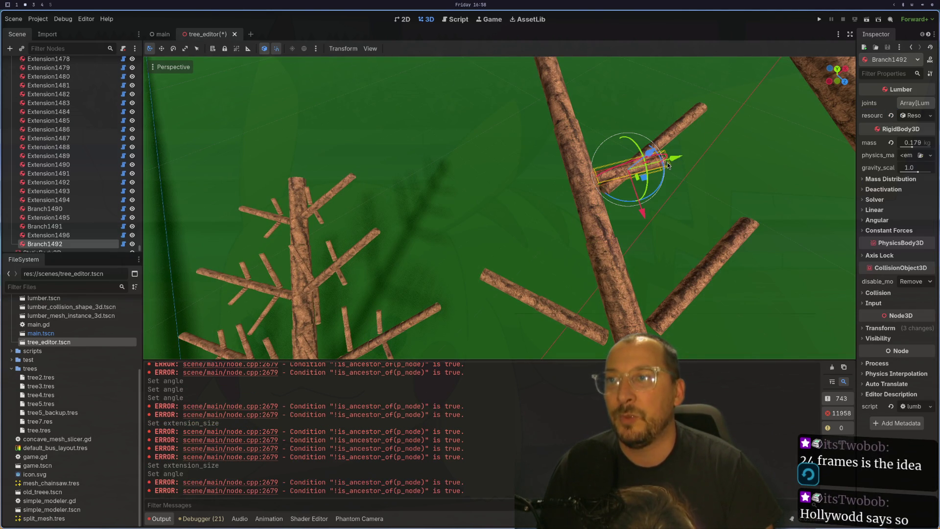
click(930, 116)
click(912, 117)
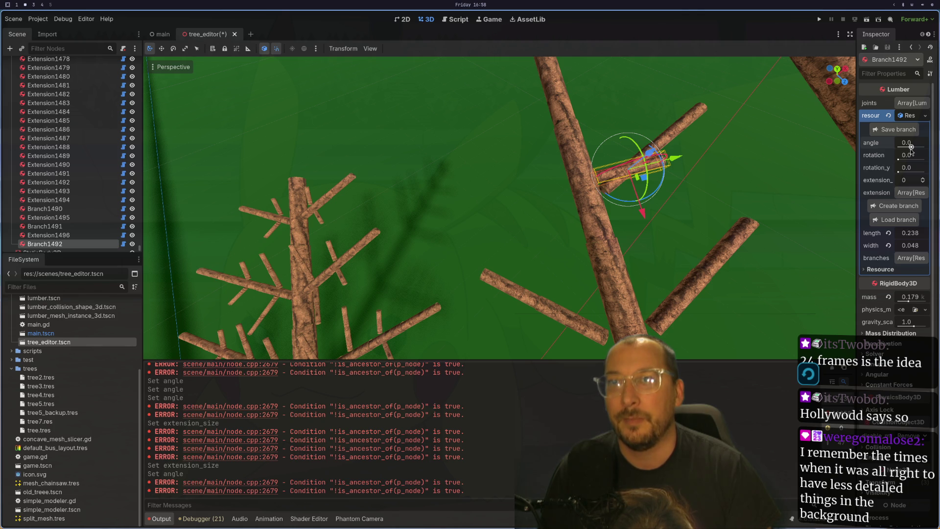
Give Branch1492 rotation about 3.013, a new angle, and one extension segment.
drag(898, 160, 916, 161)
mouse_move(823, 132)
mouse_down()
mouse_move(786, 118)
mouse_move(768, 141)
mouse_up()
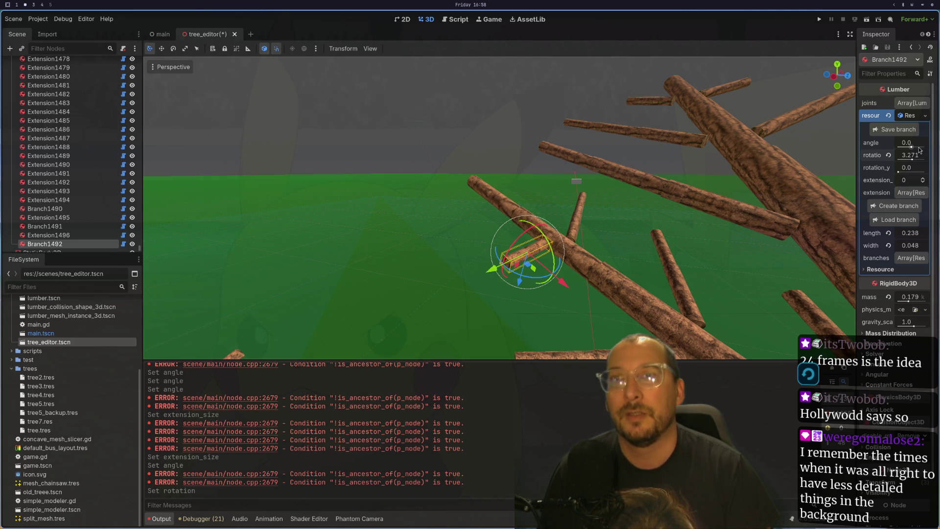
drag(912, 147, 908, 146)
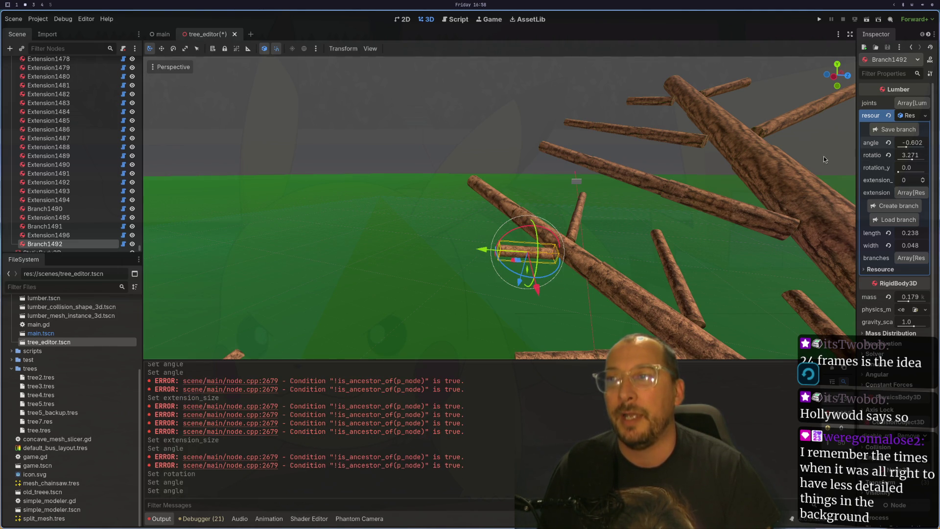
click(924, 180)
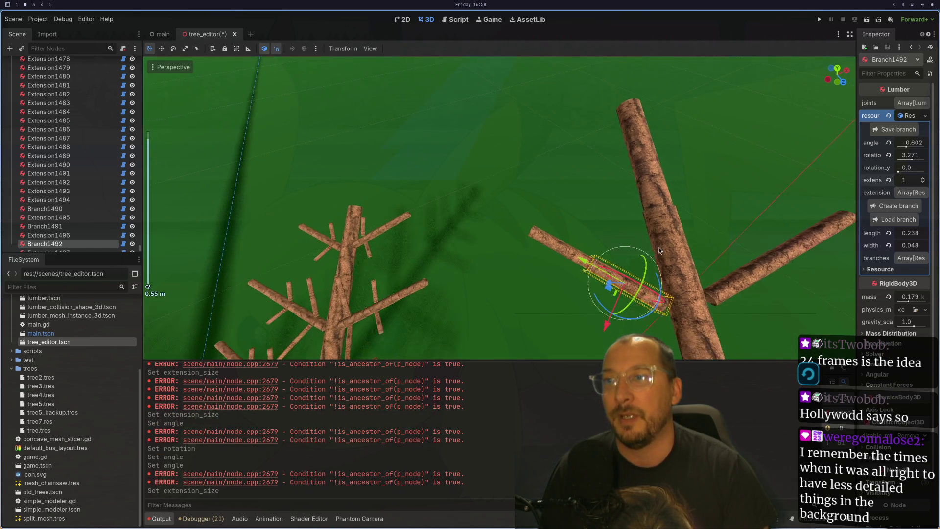
scroll(714, 174, up, 5)
mouse_move(714, 174)
mouse_down()
mouse_move(745, 221)
mouse_move(696, 231)
mouse_move(736, 207)
mouse_up()
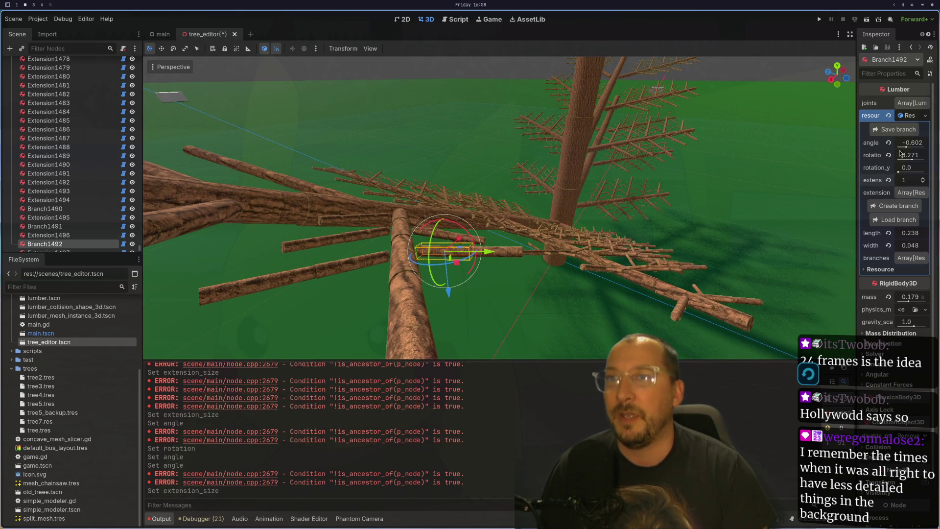
drag(912, 160, 901, 160)
drag(783, 221, 597, 245)
Adjust Branch274's rotation around the trunk, then select the trunk piece Extension271.
click(678, 274)
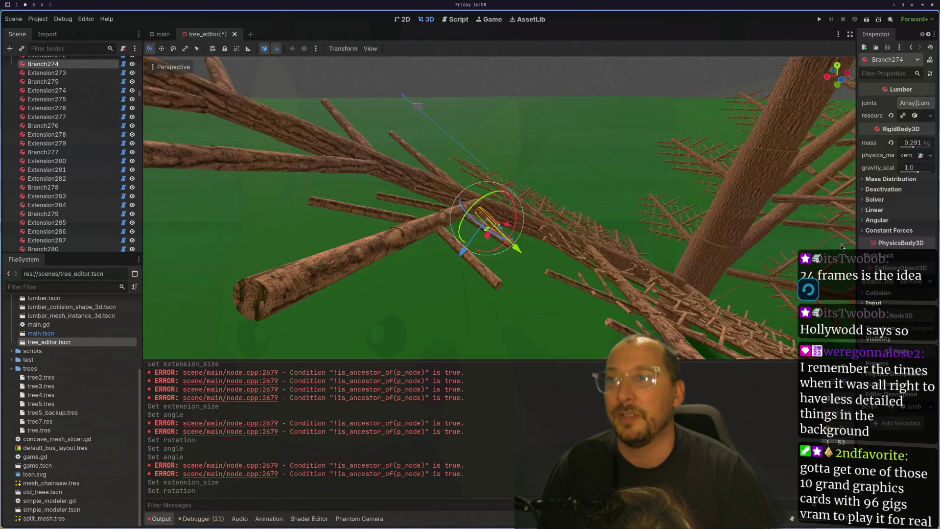
click(923, 119)
drag(911, 161, 913, 160)
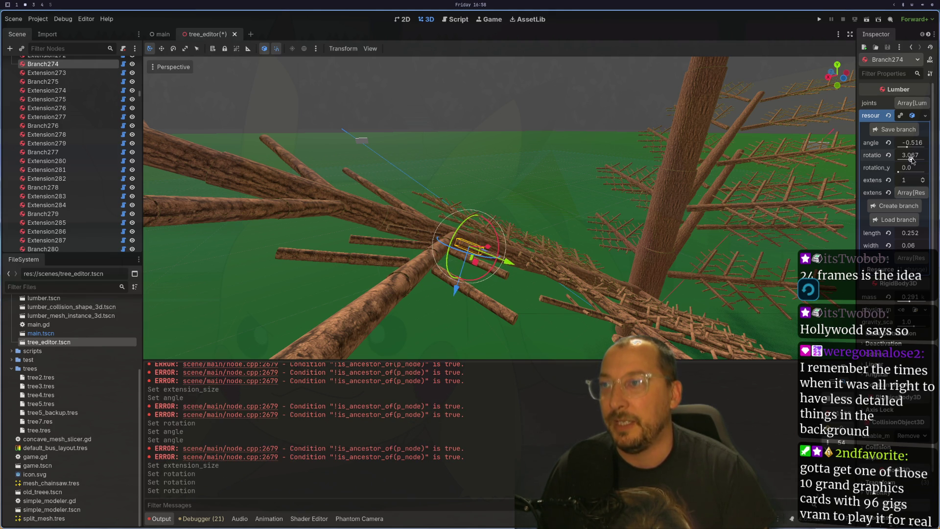
scroll(516, 239, up, 5)
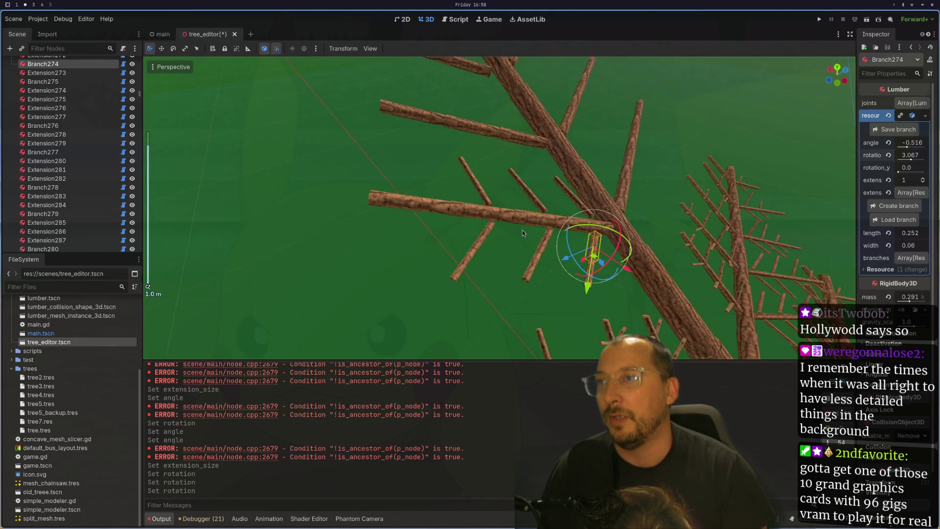
scroll(440, 211, down, 4)
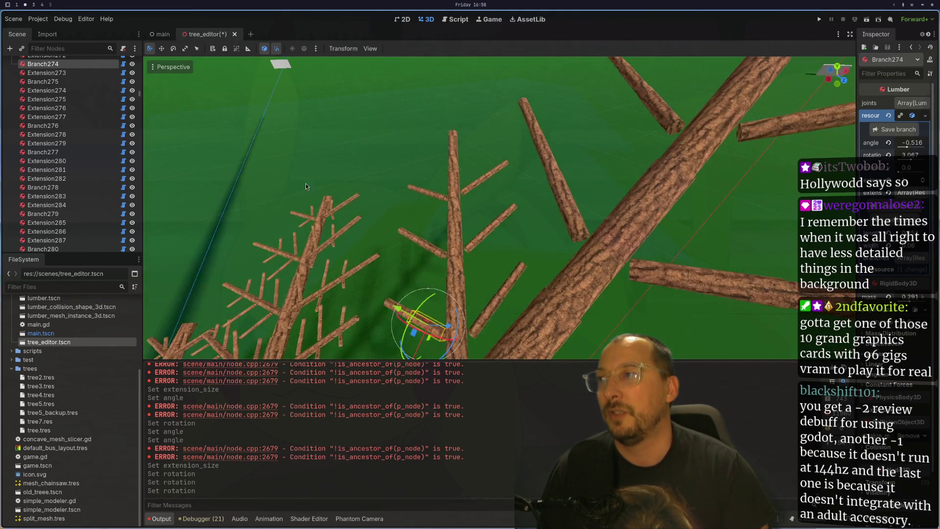
mouse_move(460, 213)
mouse_down()
mouse_move(503, 194)
mouse_move(766, 148)
mouse_move(635, 186)
mouse_move(648, 178)
mouse_move(570, 220)
mouse_move(622, 203)
mouse_move(643, 247)
mouse_move(542, 189)
mouse_move(515, 186)
mouse_up()
click(509, 186)
scroll(572, 219, down, 2)
scroll(574, 219, down, 3)
scroll(596, 219, down, 2)
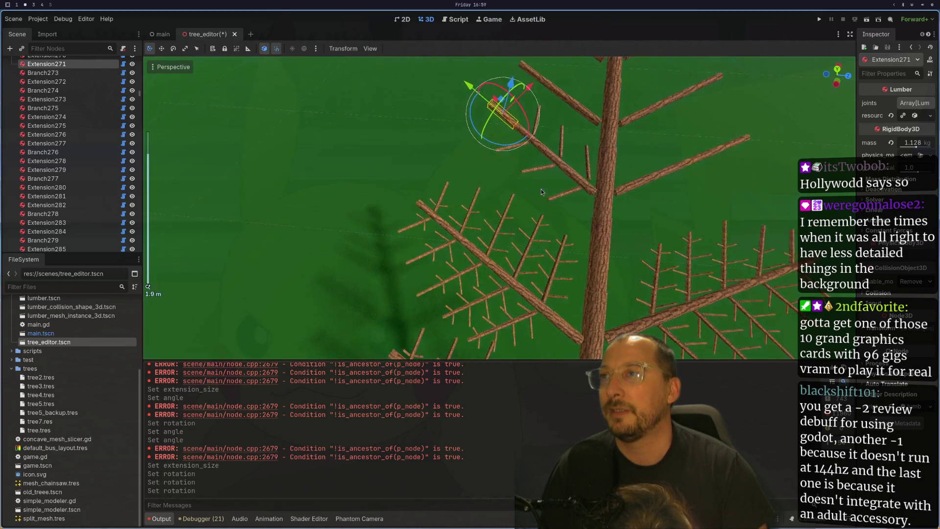
scroll(542, 189, up, 3)
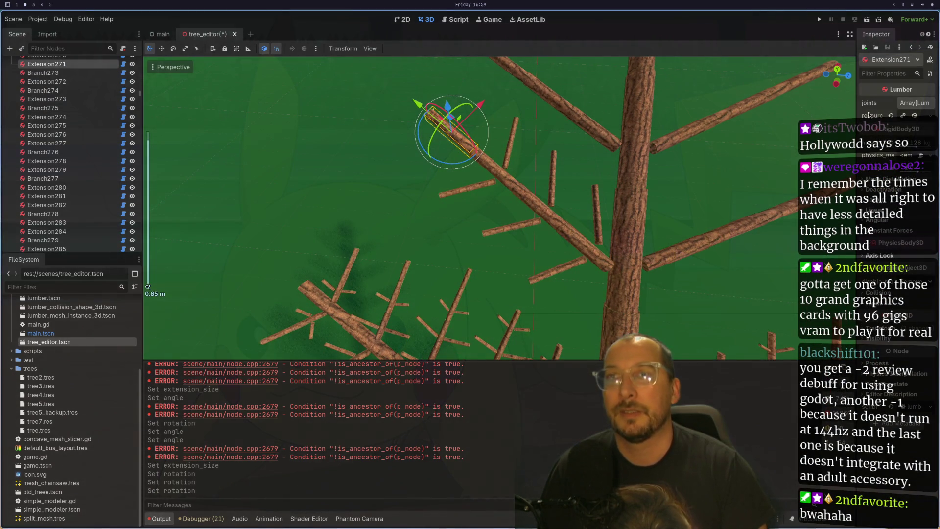
Create Branch1493 and Branch1494 on Extension271, tilting Branch1494 down to about −0.415.
click(926, 117)
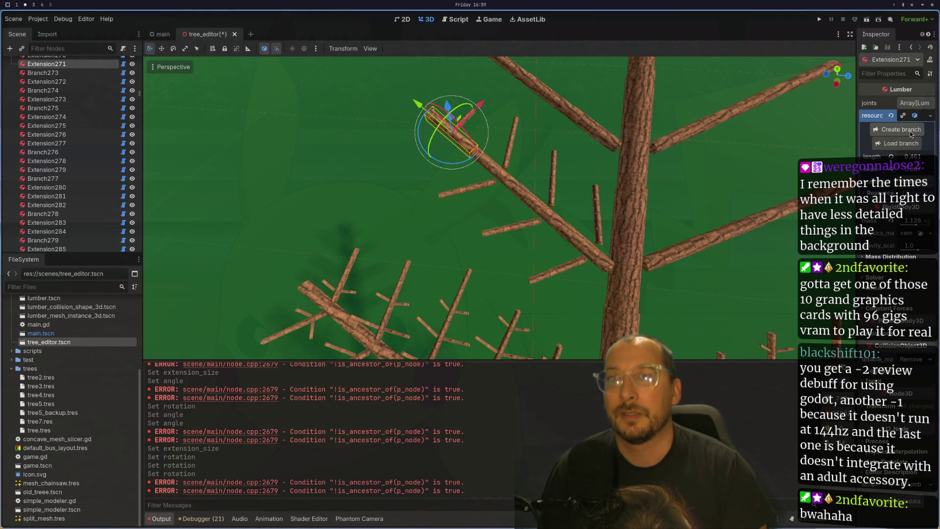
mouse_move(661, 146)
mouse_down()
mouse_move(605, 136)
mouse_move(545, 218)
mouse_move(591, 197)
mouse_up()
click(591, 195)
click(578, 140)
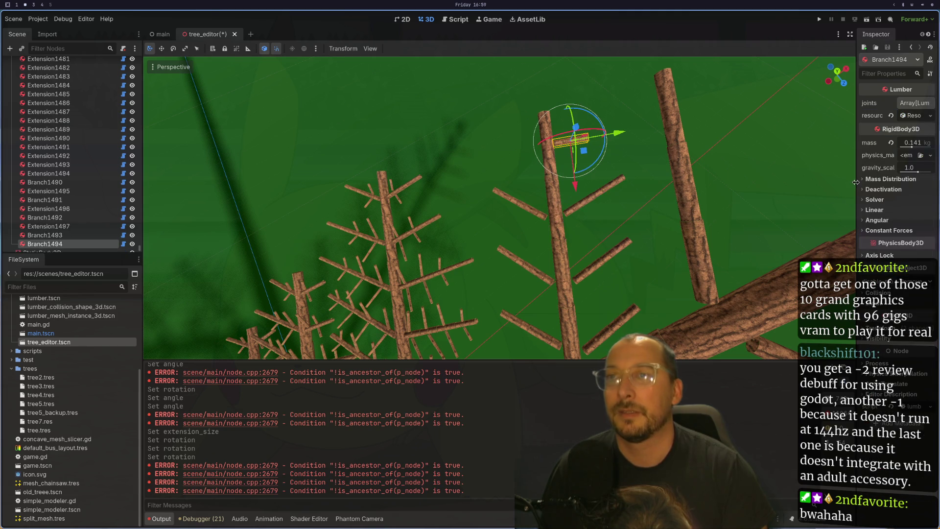
click(911, 116)
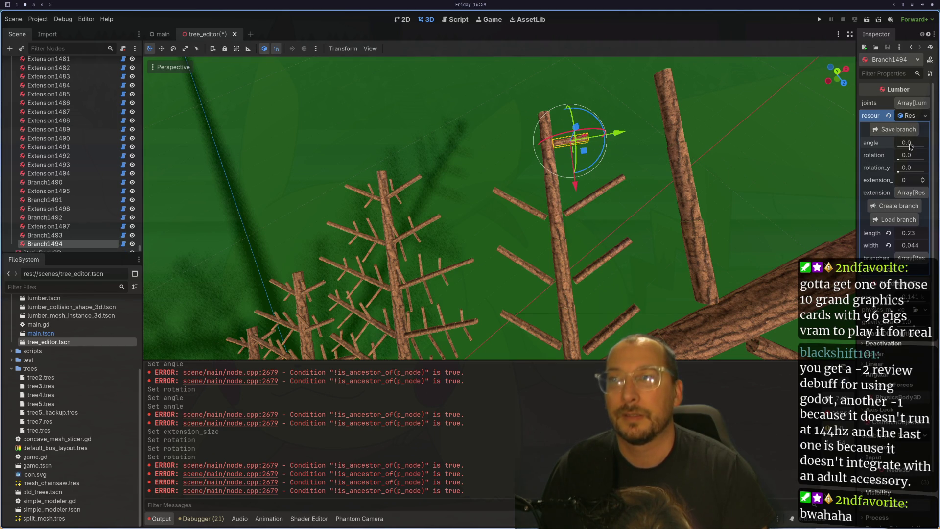
drag(910, 146, 905, 146)
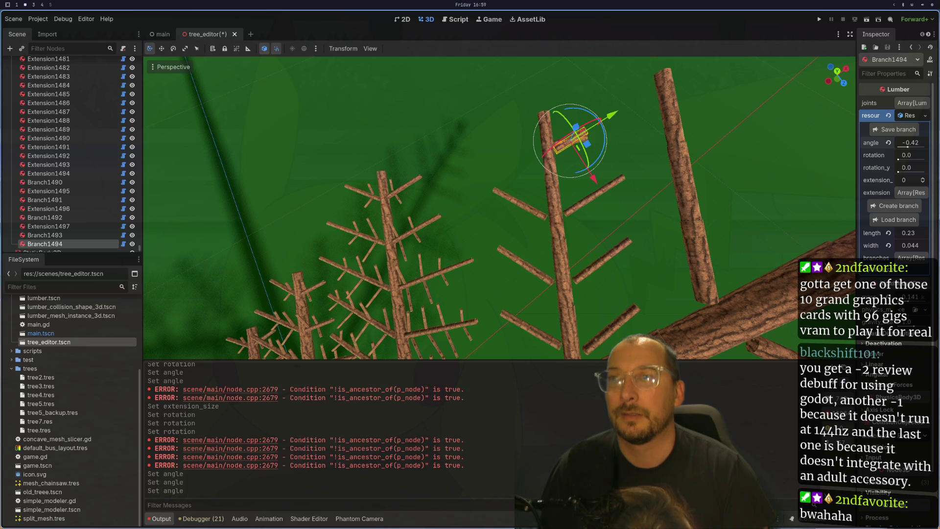
Set Branch1493's rotation to 3.012 and angle to −0.473.
scroll(631, 137, up, 2)
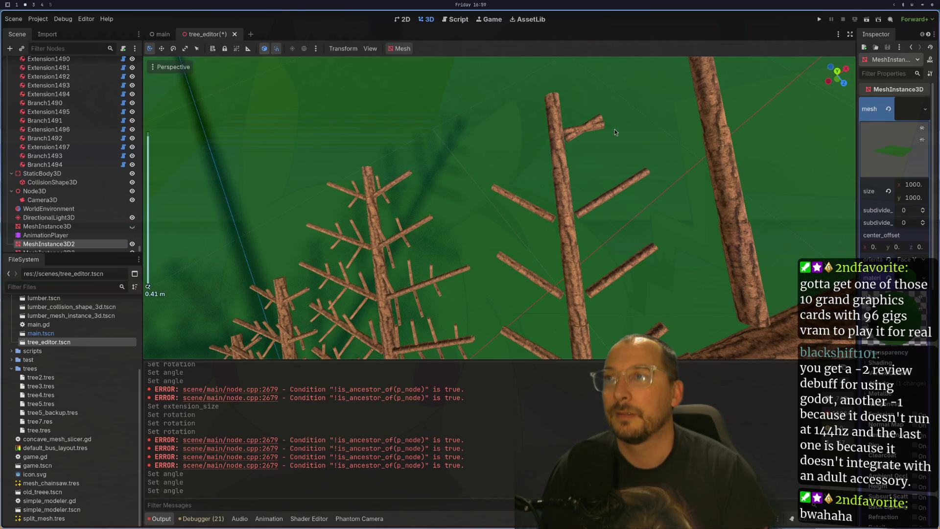
click(566, 131)
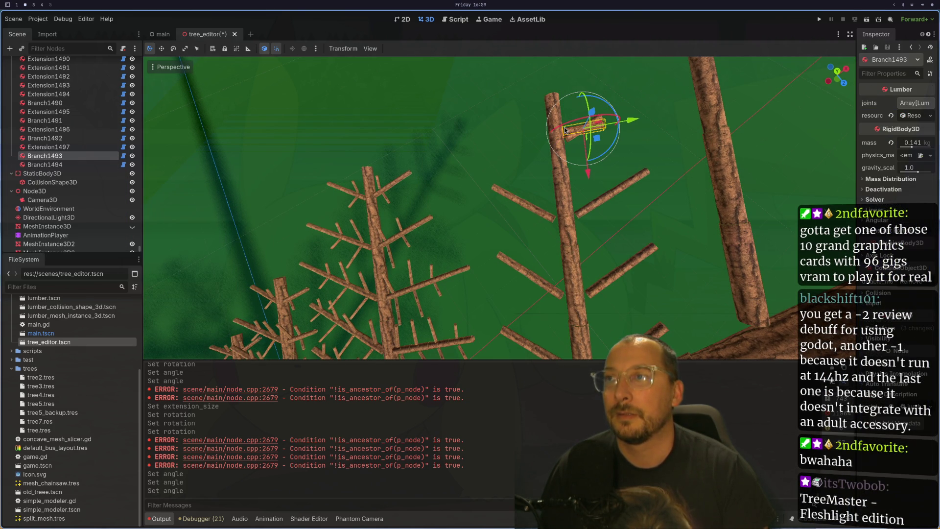
click(914, 118)
drag(899, 160, 910, 157)
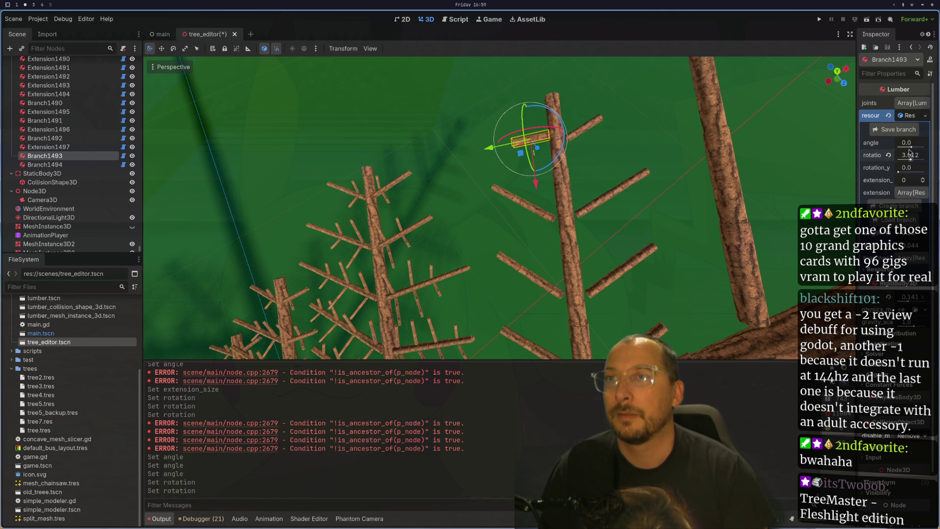
click(910, 145)
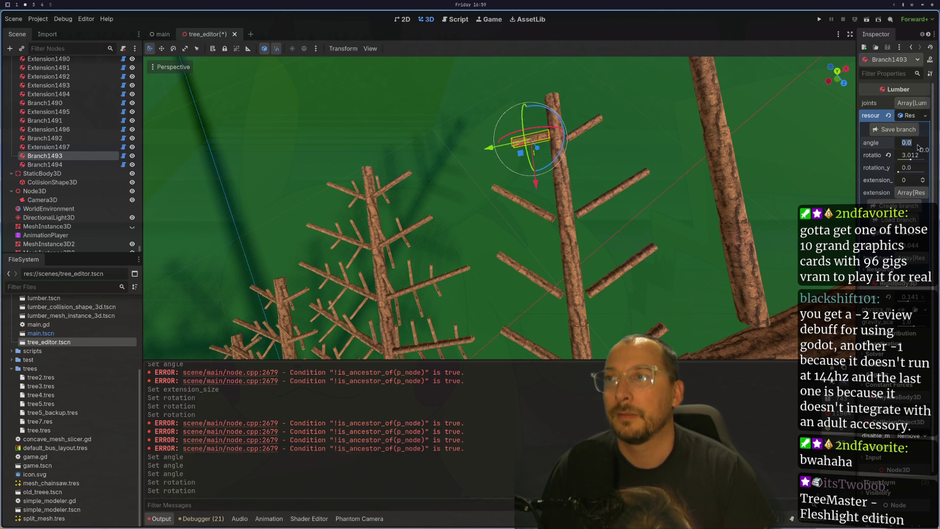
drag(912, 144, 908, 147)
mouse_move(677, 156)
mouse_down()
mouse_move(777, 139)
mouse_move(800, 228)
mouse_move(699, 224)
mouse_up()
key(r)
mouse_move(527, 216)
mouse_down()
mouse_move(609, 172)
mouse_move(575, 246)
mouse_move(711, 4)
mouse_move(569, 166)
mouse_move(602, 198)
mouse_move(593, 245)
mouse_move(584, 227)
mouse_move(455, 218)
mouse_move(488, 248)
mouse_move(375, 292)
mouse_move(660, 228)
mouse_move(580, 126)
mouse_move(648, 199)
mouse_move(672, 204)
mouse_up()
Orbit around the tree and select Branch271, the short stub on the lower-left limb.
scroll(669, 207, down, 3)
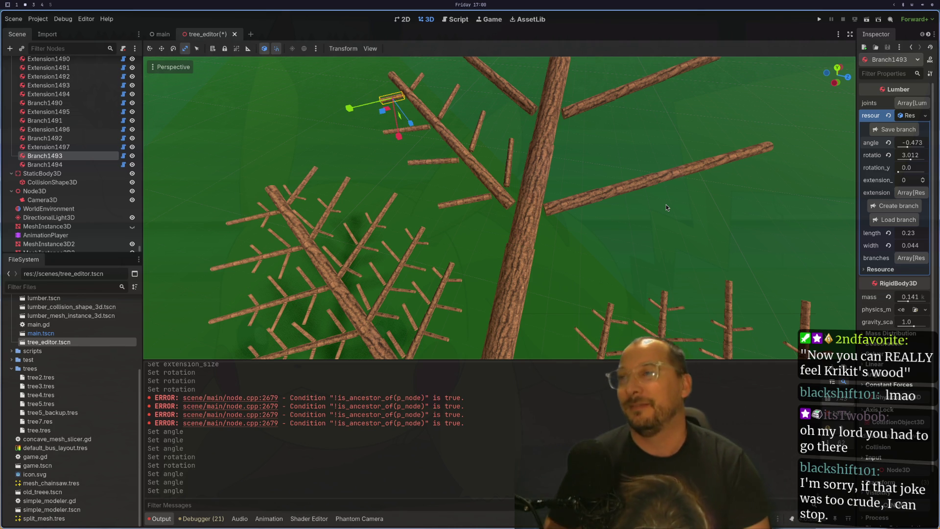
click(511, 190)
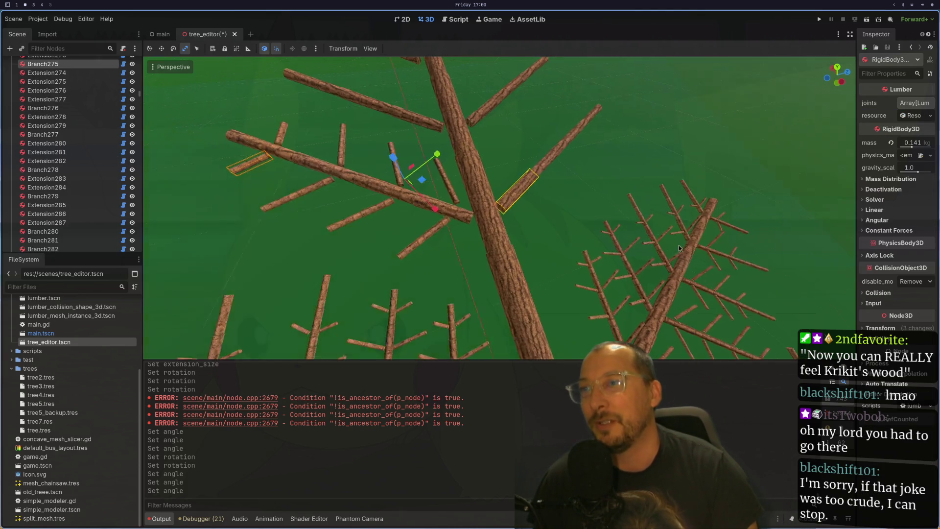
scroll(575, 289, up, 5)
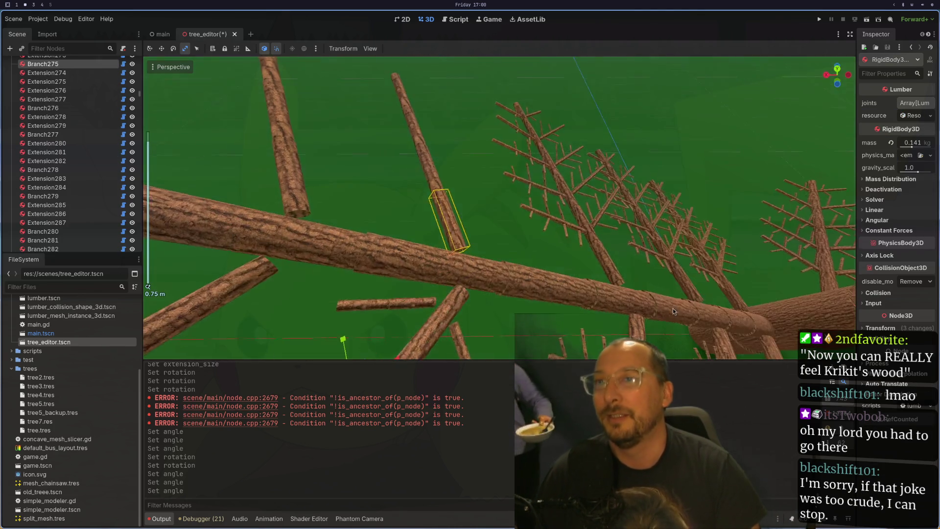
mouse_move(617, 307)
mouse_down()
mouse_move(471, 196)
mouse_move(483, 278)
mouse_up()
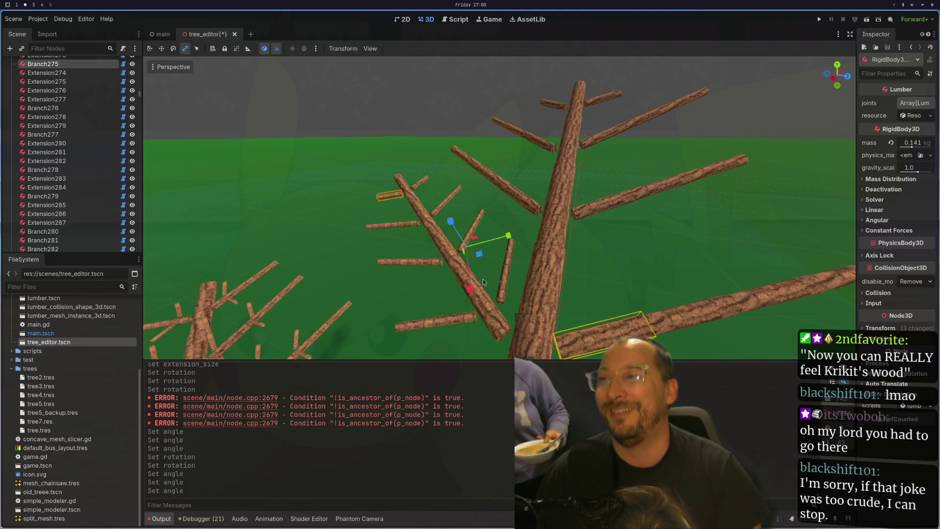
click(493, 319)
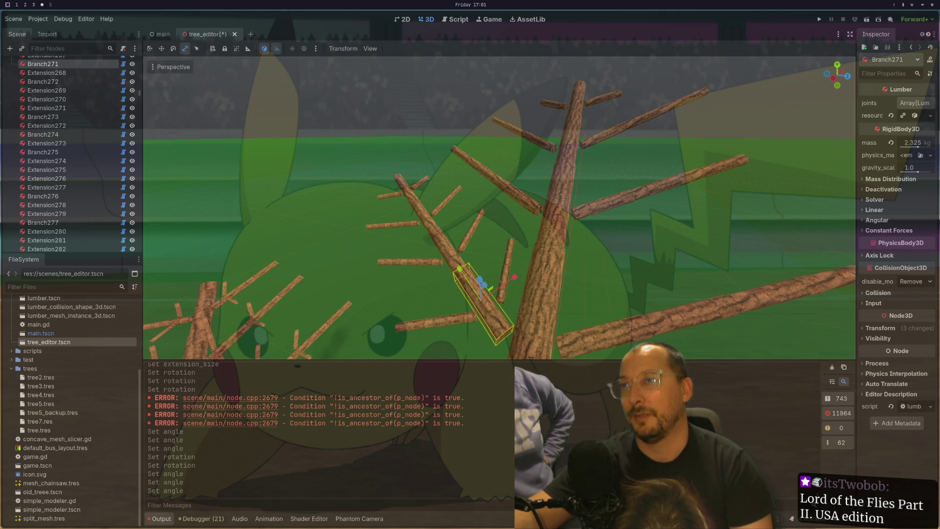
Save Branch271's branch resource to the file wedge.tres.
scroll(710, 172, down, 5)
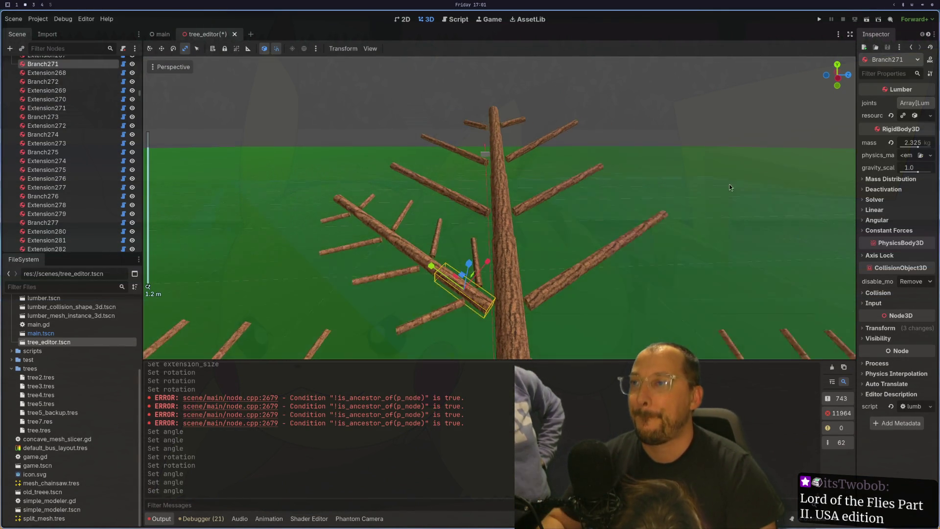
click(918, 118)
click(910, 131)
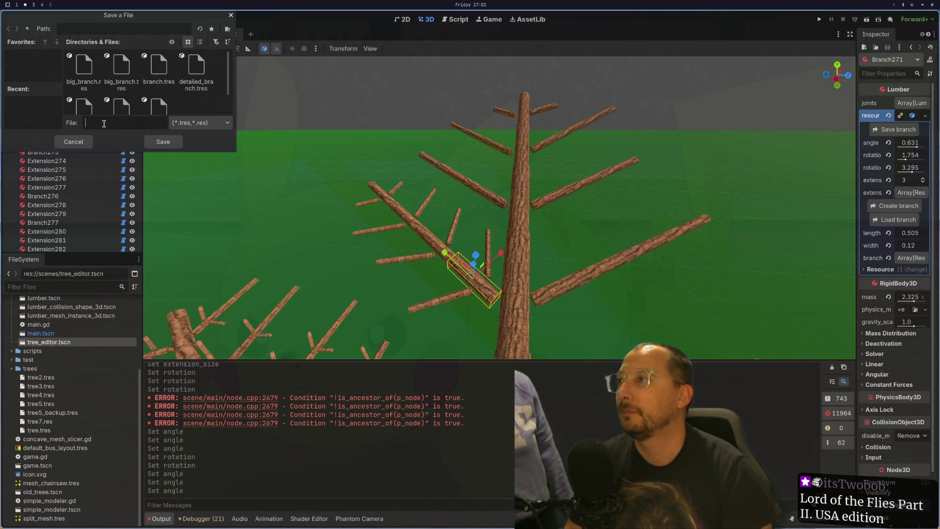
text(ed)
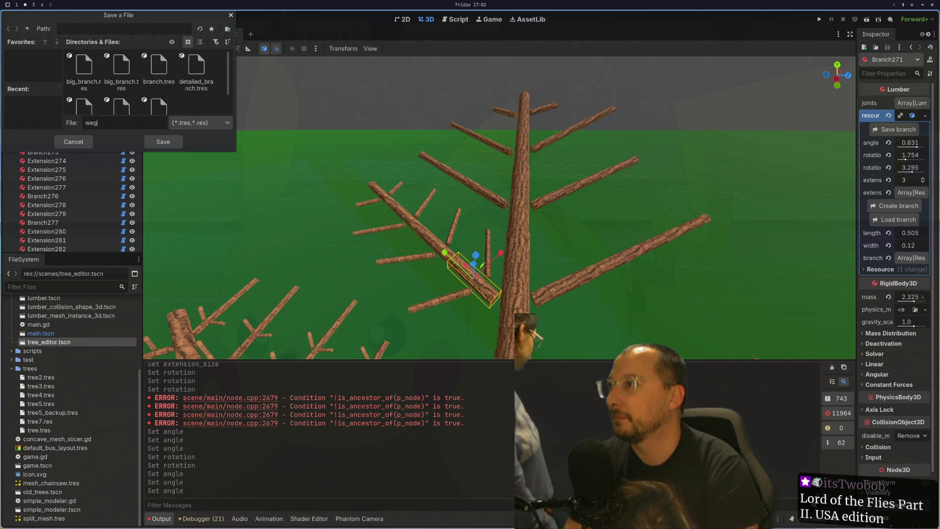
text(ge)
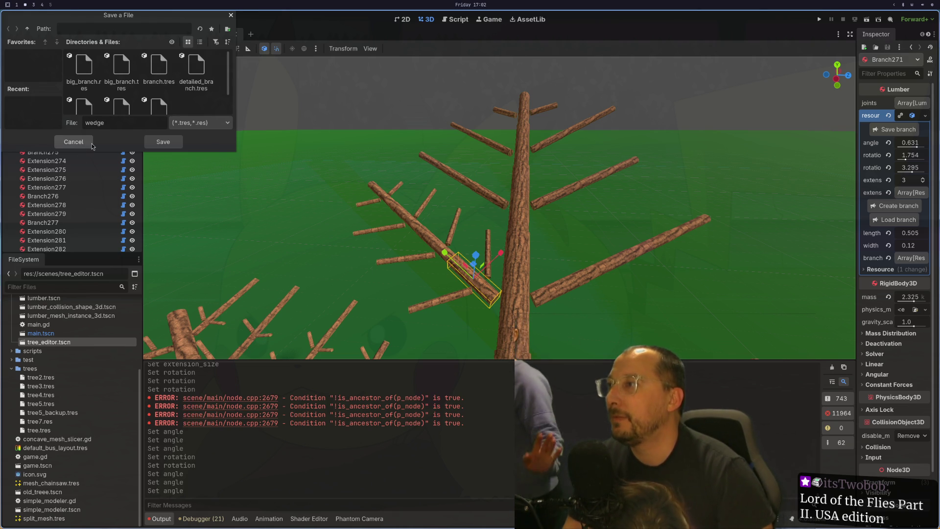
text(.tres)
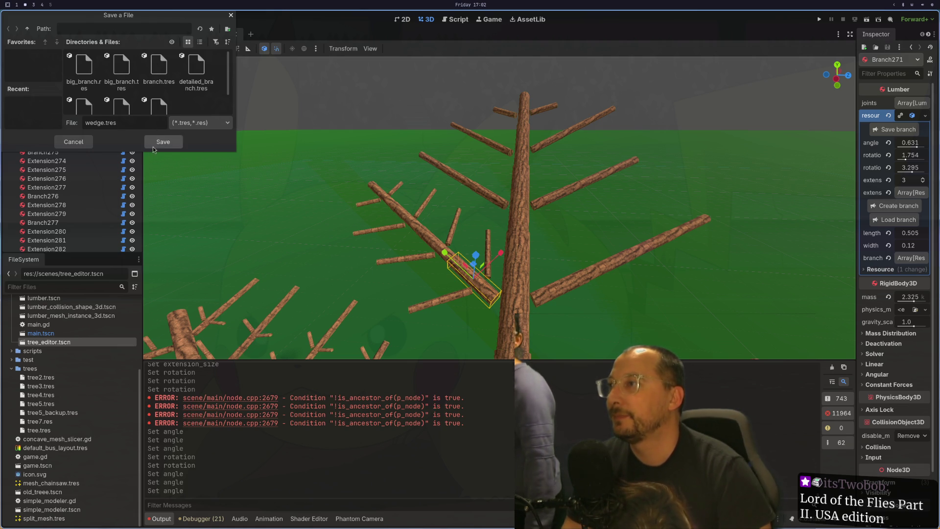
click(159, 142)
scroll(453, 230, down, 5)
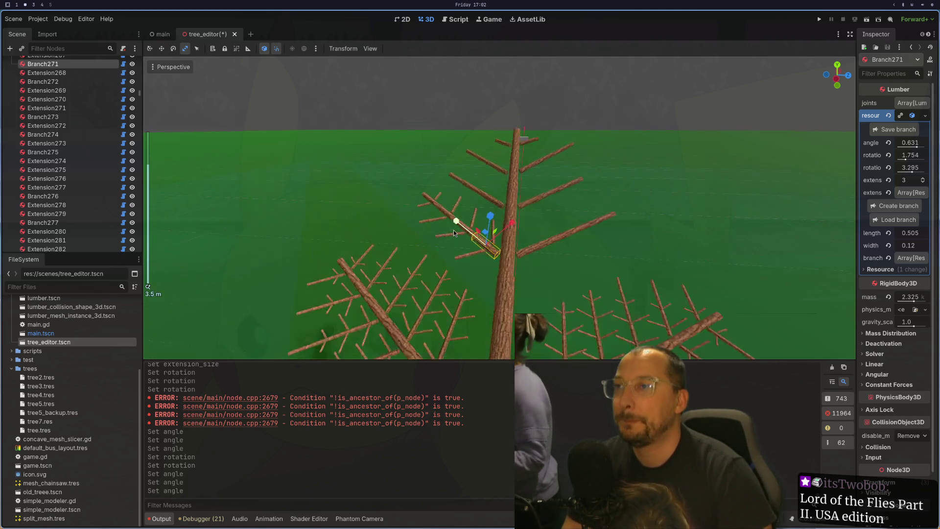
Select the large lower branch Branch2 and lower its resource's extension count from 9 to 8.
scroll(459, 237, down, 3)
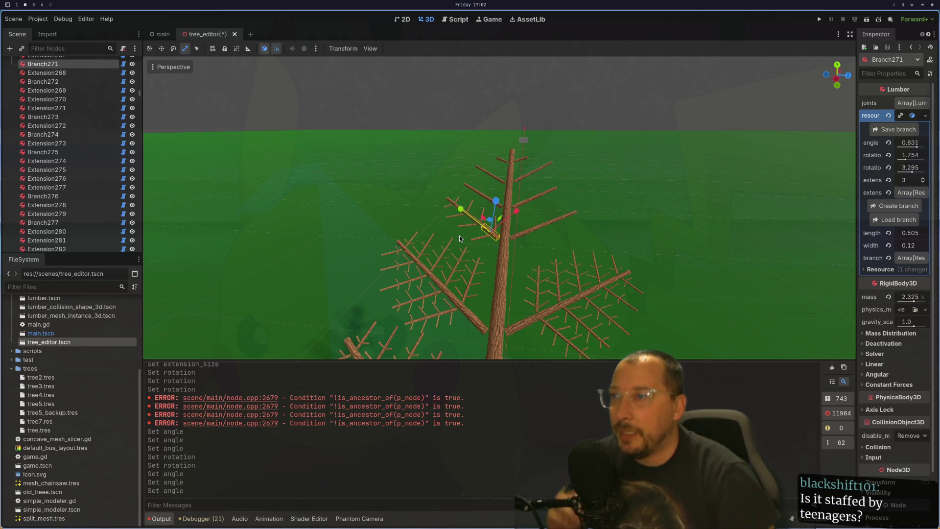
scroll(544, 227, up, 5)
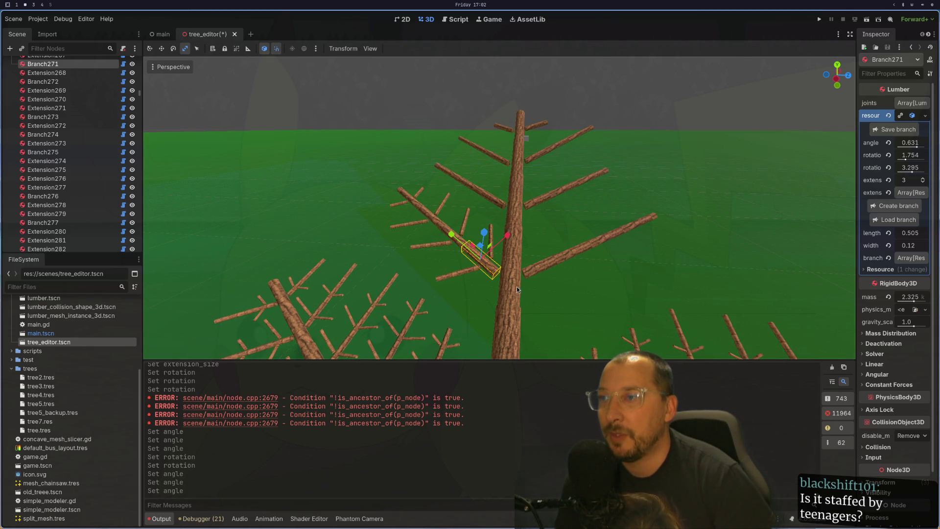
scroll(518, 291, down, 6)
mouse_move(509, 294)
mouse_down()
mouse_move(429, 248)
mouse_move(436, 280)
mouse_move(463, 260)
mouse_up()
scroll(492, 275, up, 3)
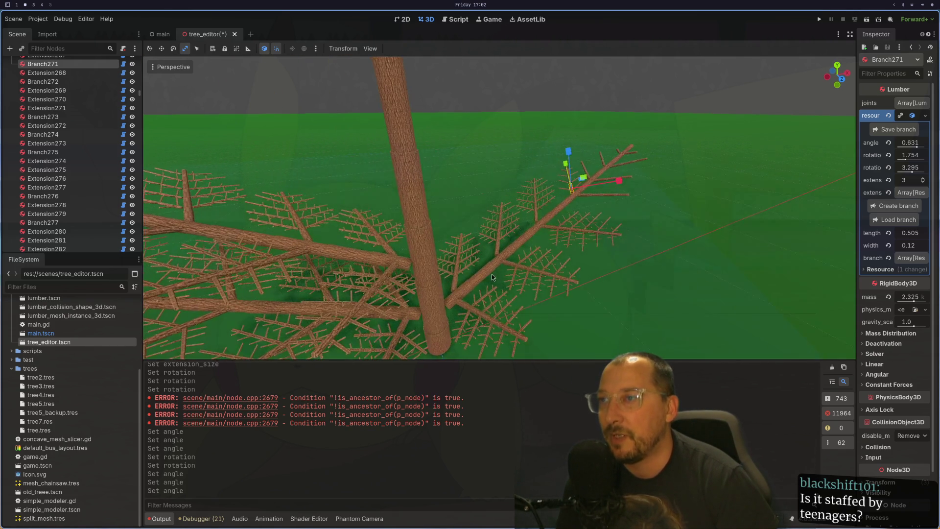
click(451, 330)
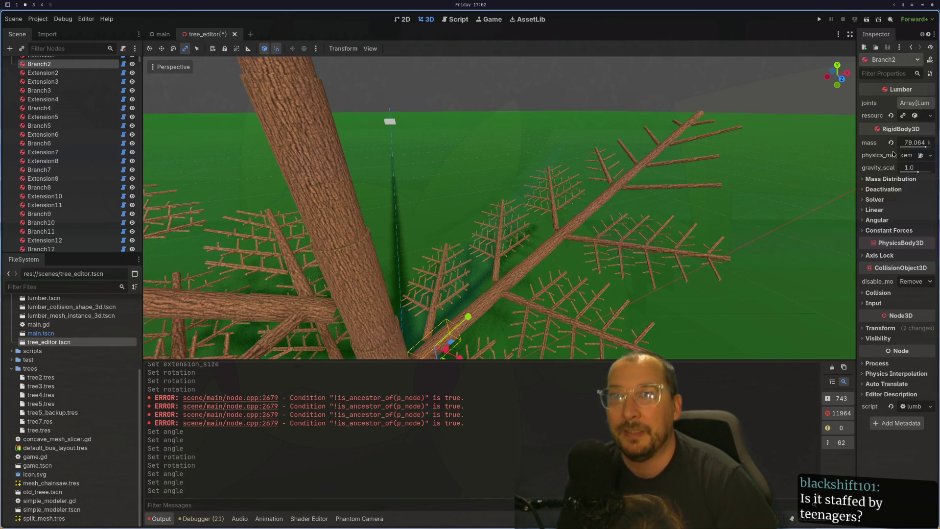
click(923, 120)
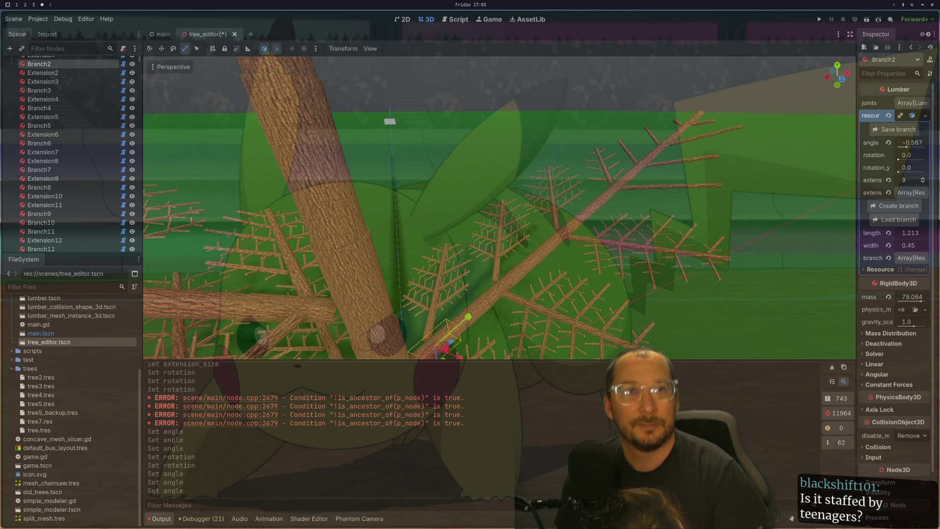
click(924, 182)
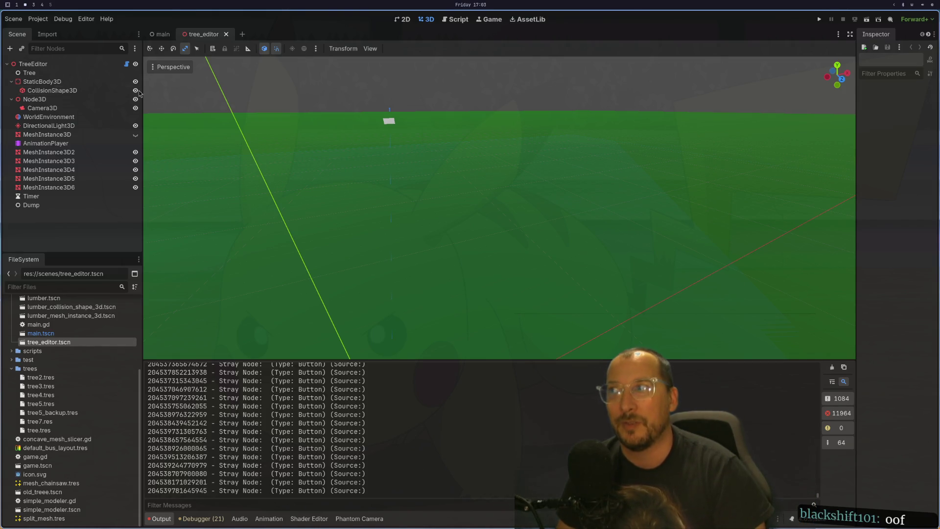
Use the TreeEditor root's Load File to pick tree7.res from the trees folder.
click(77, 63)
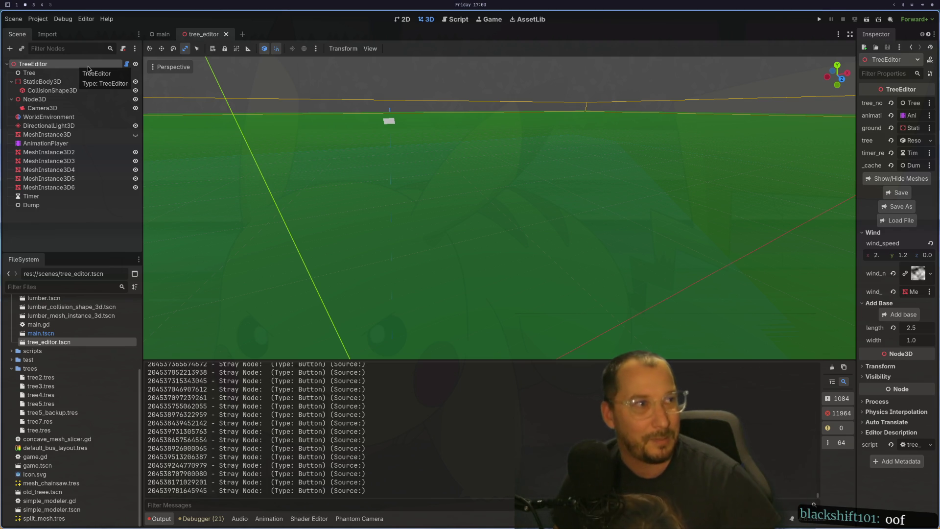
click(899, 221)
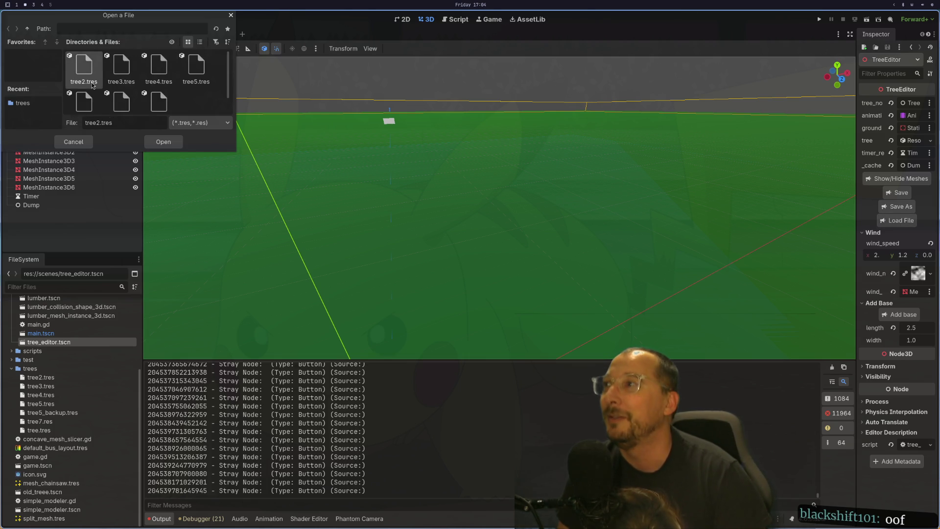
scroll(133, 89, down, 1)
click(133, 89)
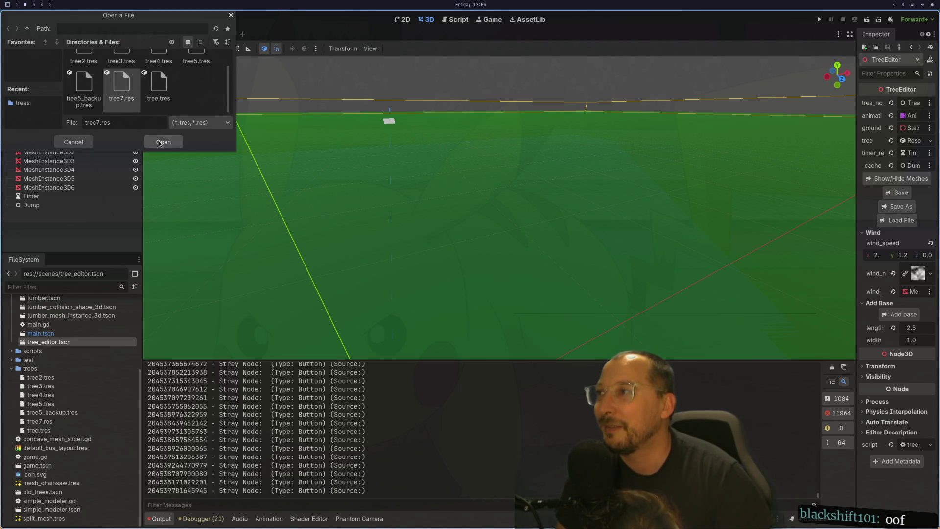
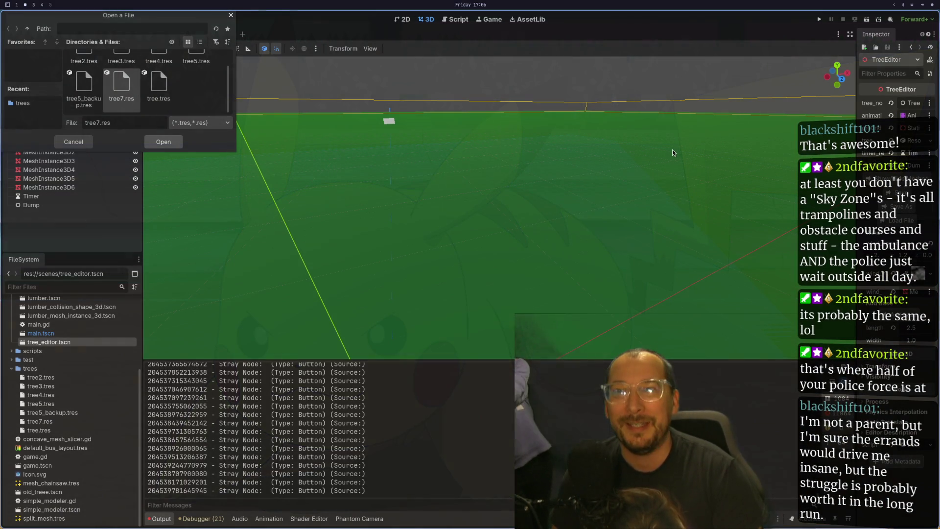
Load tree7.res into the tree editor and select the MeshInstance3D2 node.
click(165, 143)
click(301, 174)
scroll(514, 223, down, 2)
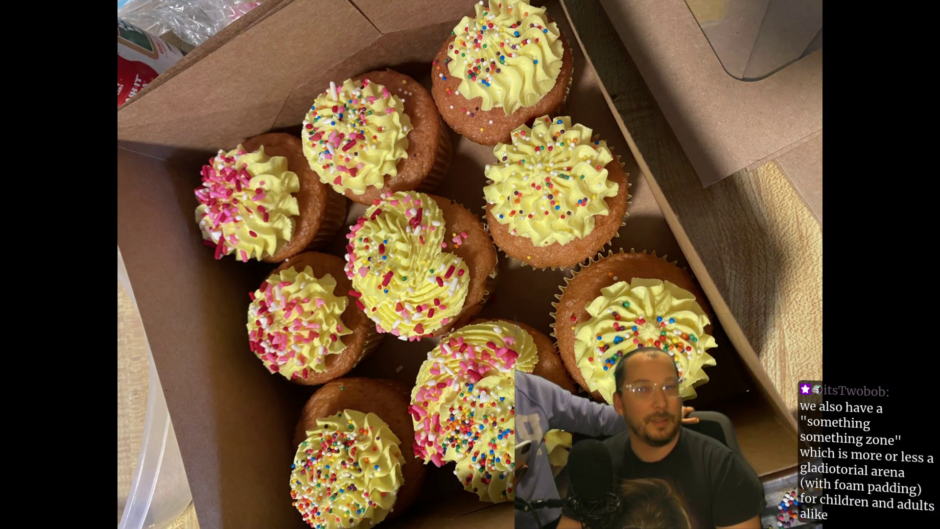
key(Right)
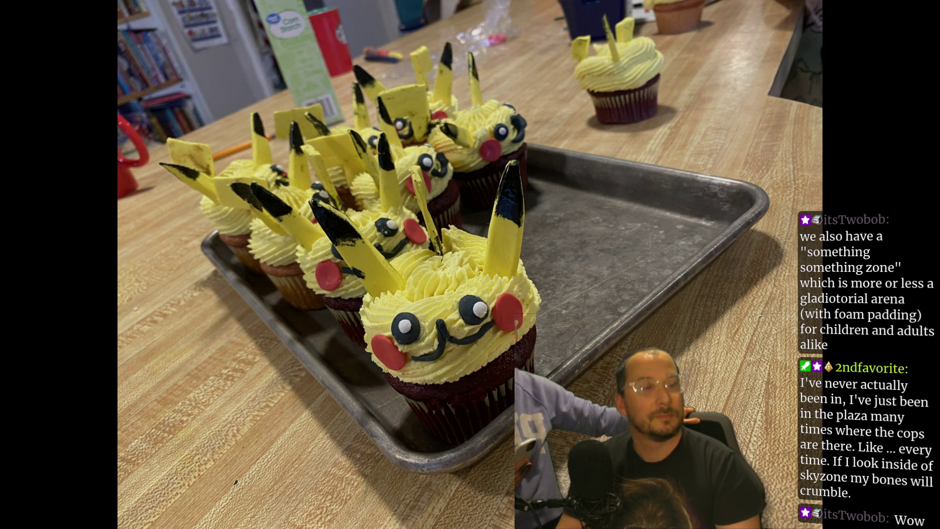
key(Right)
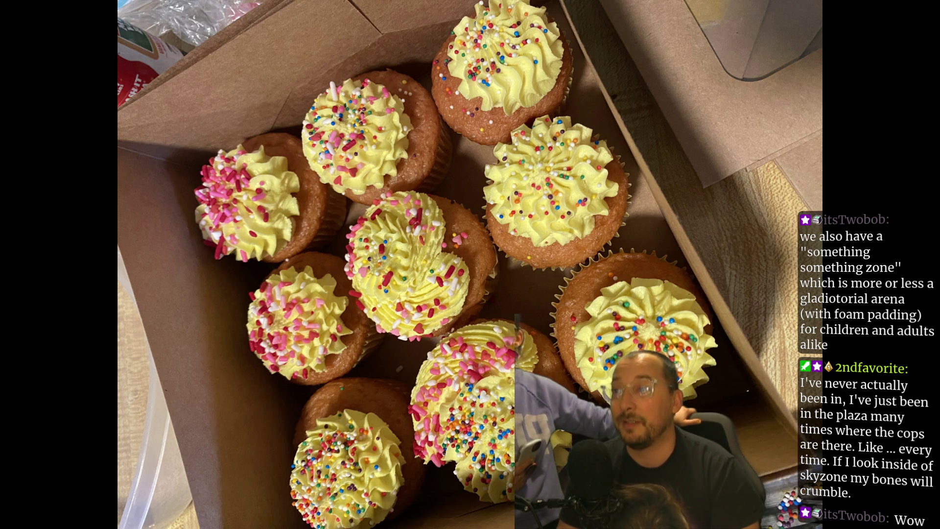
key(Left)
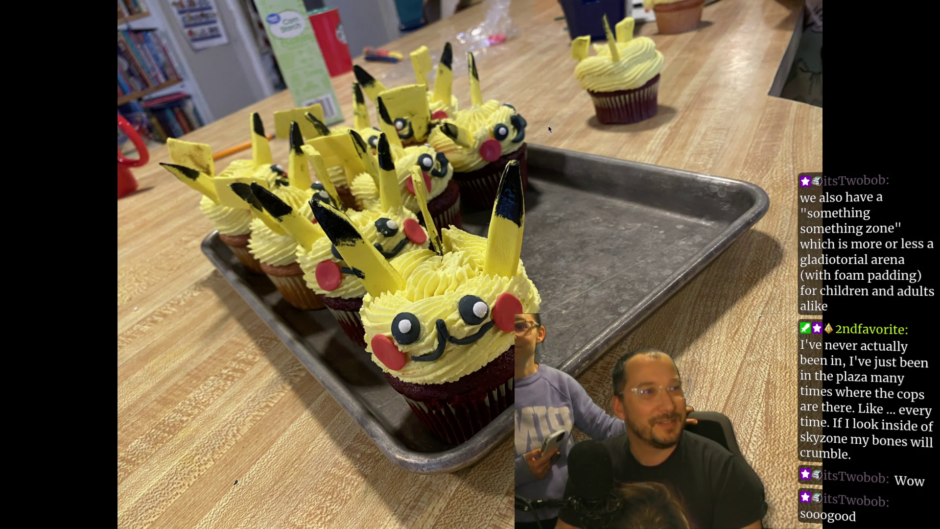
key(Right)
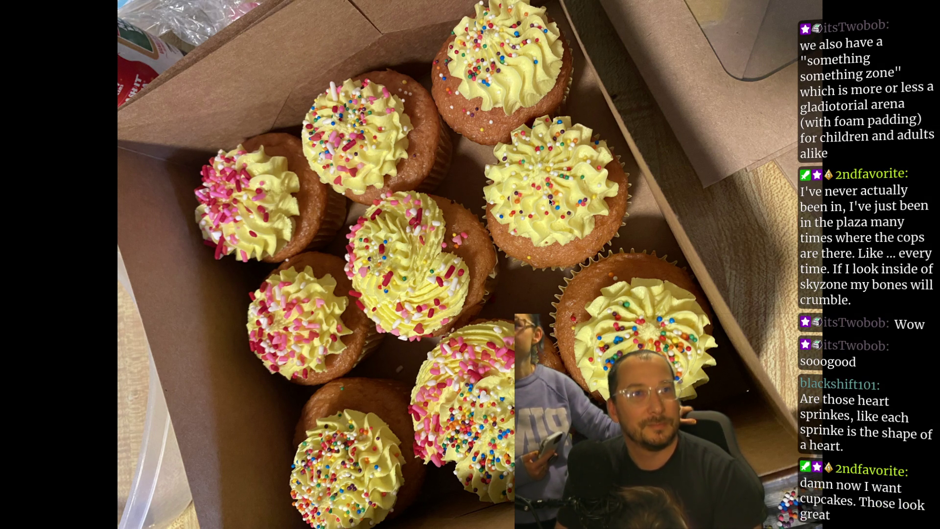
key(Right)
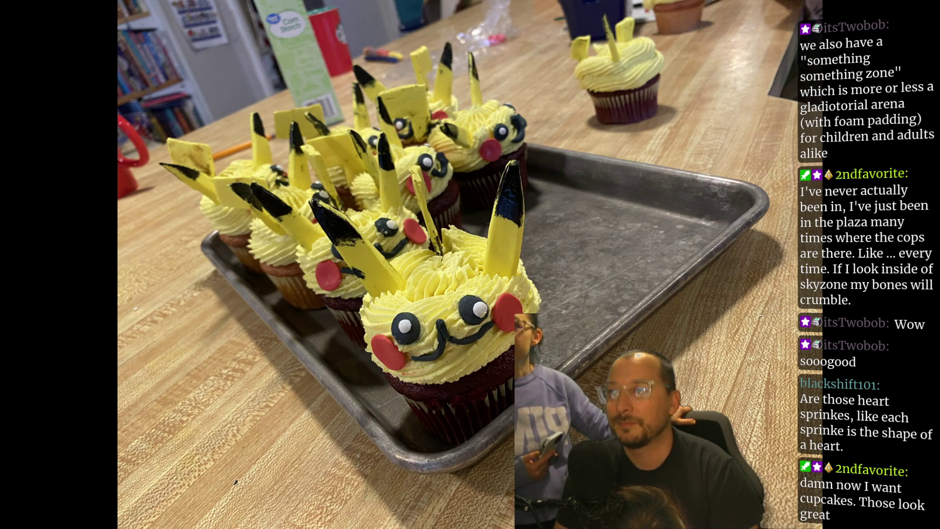
key(Left)
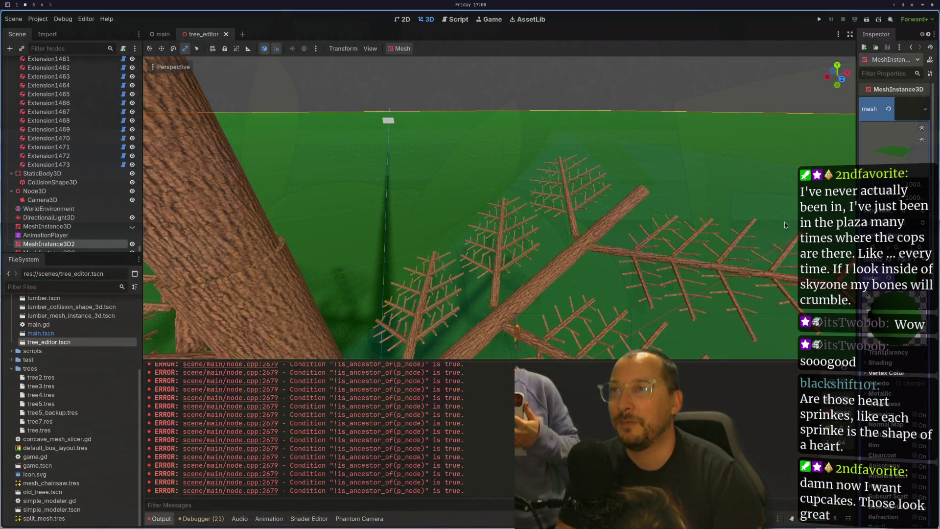
mouse_move(787, 225)
mouse_down()
mouse_move(719, 207)
mouse_move(746, 229)
mouse_move(410, 290)
mouse_up()
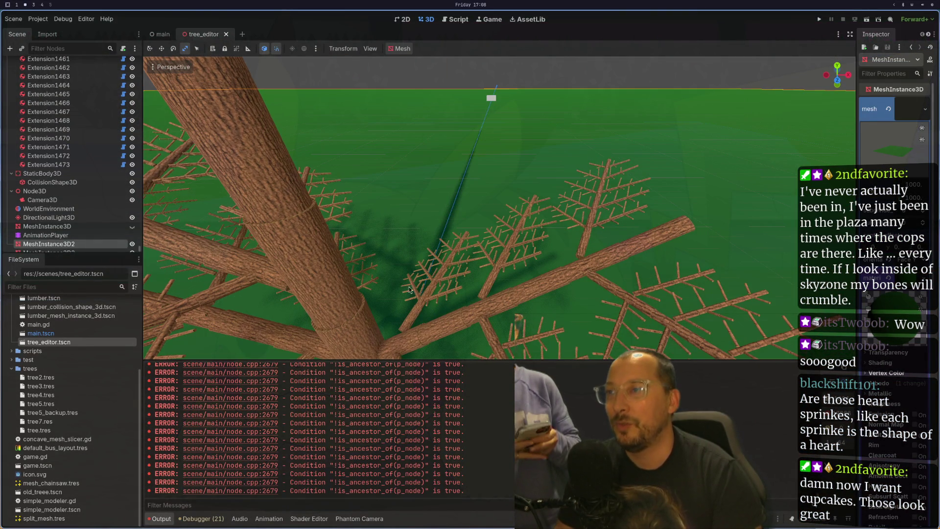
Select Branch2 and raise its extension count from 5 to 8.
click(410, 338)
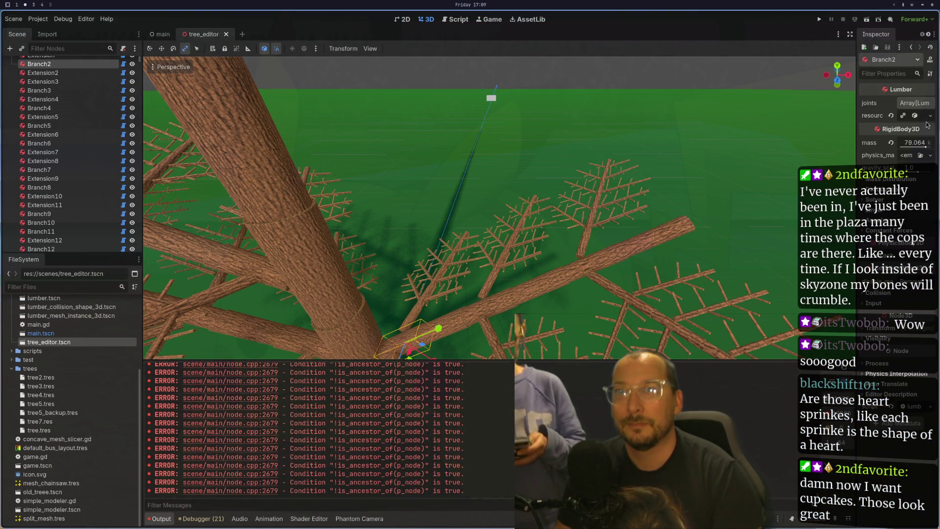
click(930, 116)
click(929, 118)
click(914, 116)
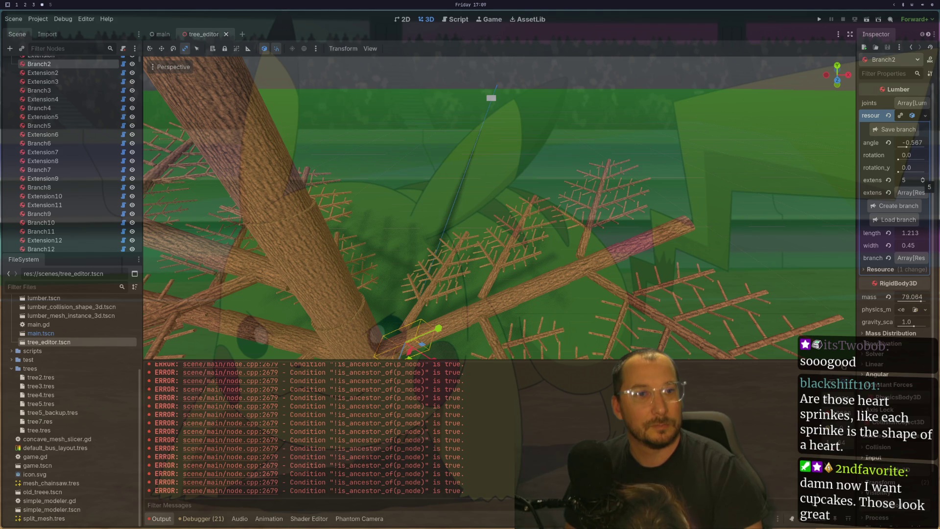
click(922, 177)
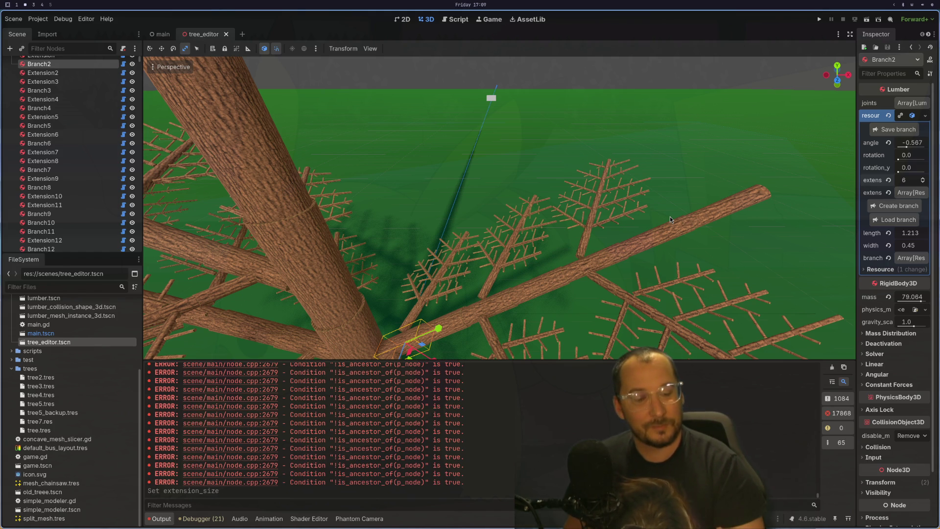
key(Up)
key(Up)
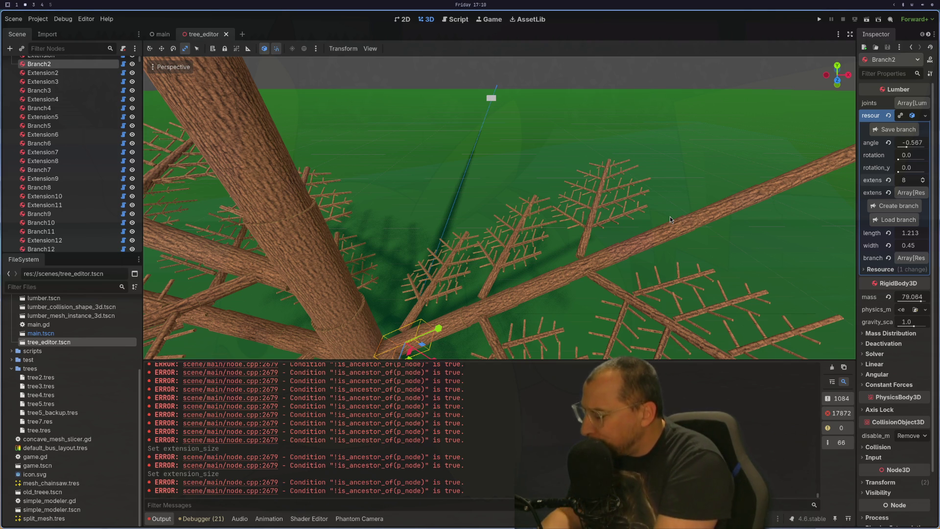
Load the wedge.tres branch onto trunk segment Extension1474.
mouse_move(698, 187)
mouse_down()
mouse_move(715, 191)
mouse_move(689, 202)
mouse_up()
click(651, 181)
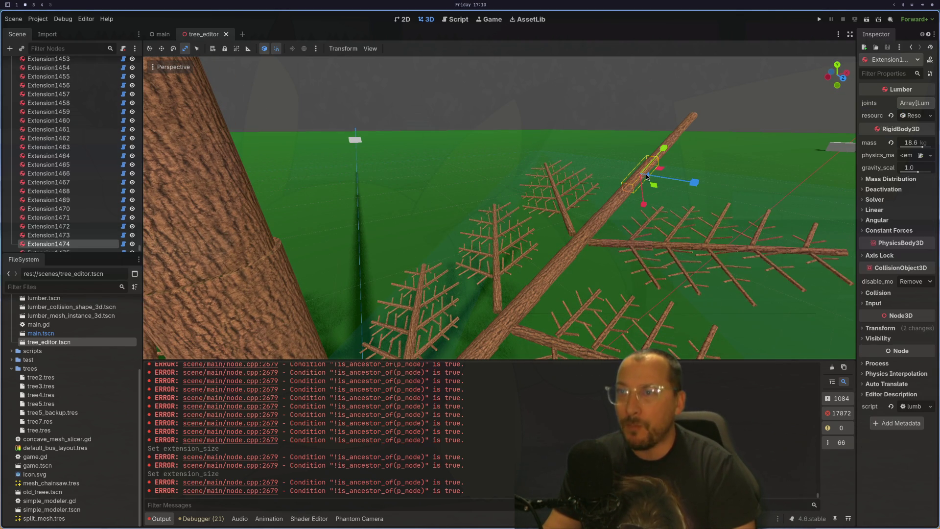
scroll(788, 173, down, 2)
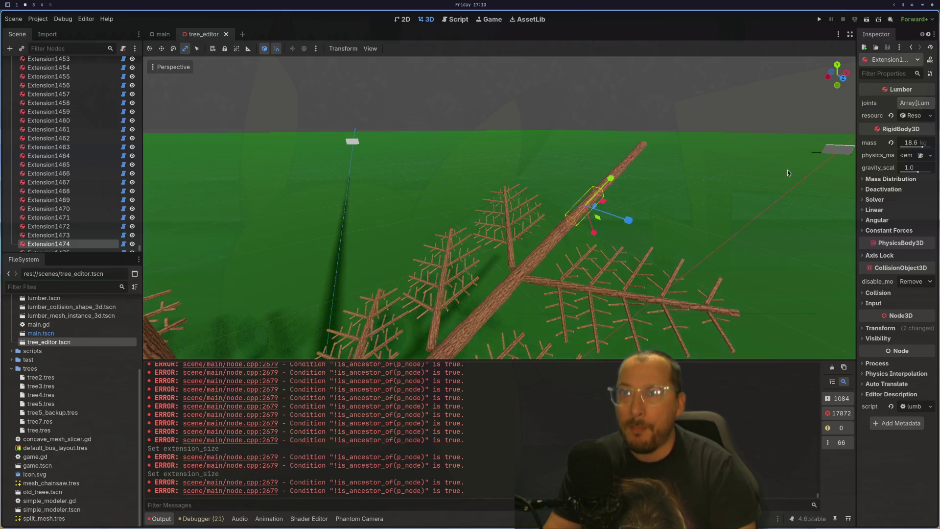
click(914, 116)
click(896, 144)
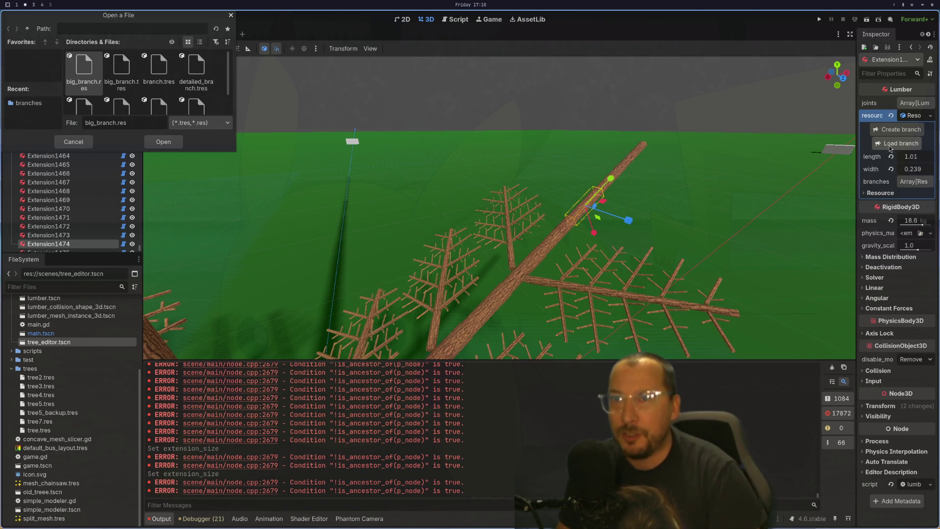
scroll(131, 73, down, 2)
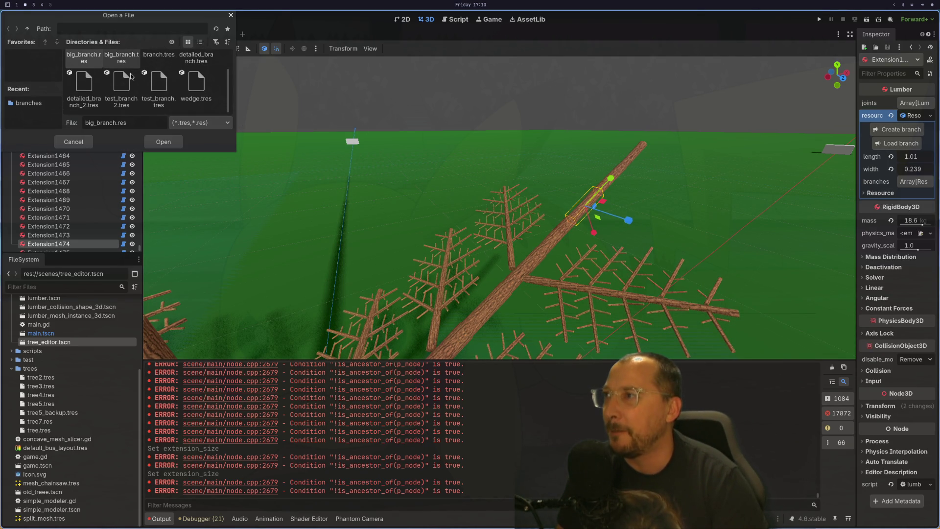
click(195, 83)
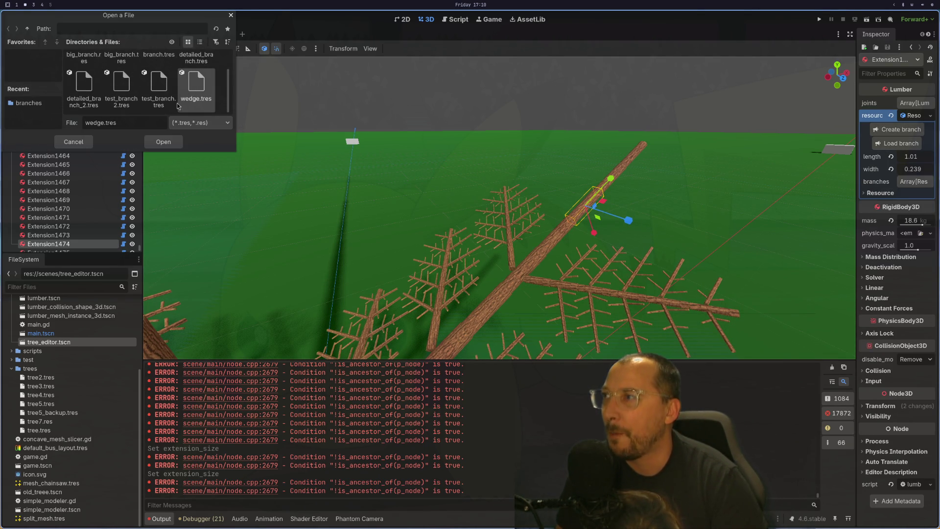
click(159, 142)
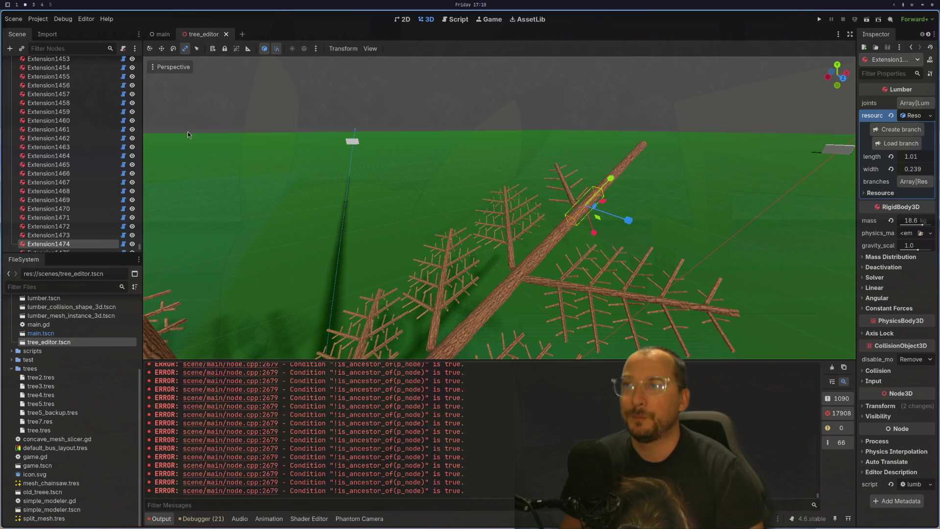
Load a saved branch file onto trunk segment Extension1475.
drag(188, 135, 631, 295)
scroll(630, 294, up, 6)
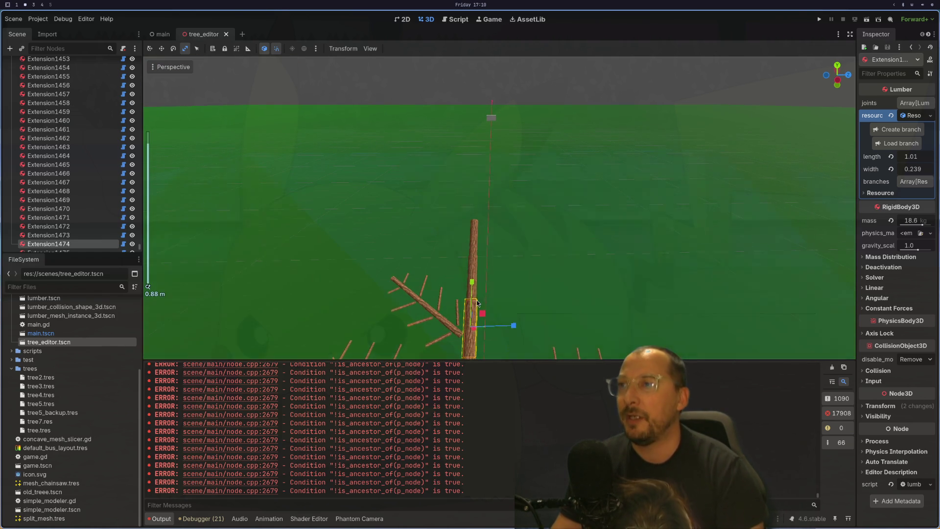
click(478, 264)
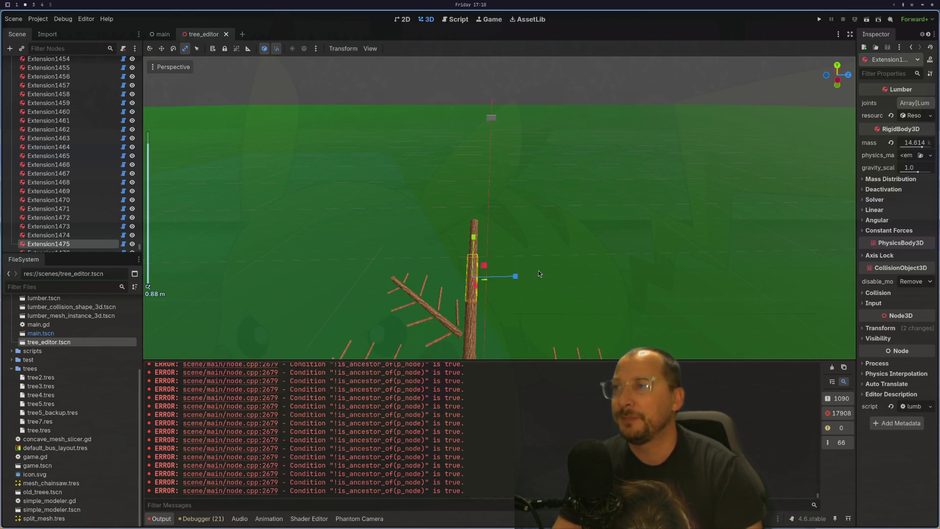
click(908, 115)
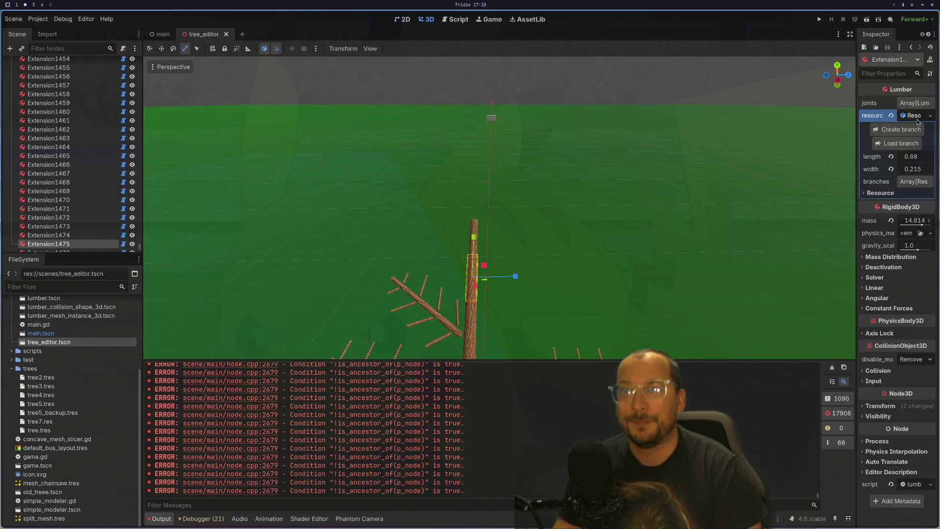
click(901, 143)
click(200, 98)
double_click(201, 97)
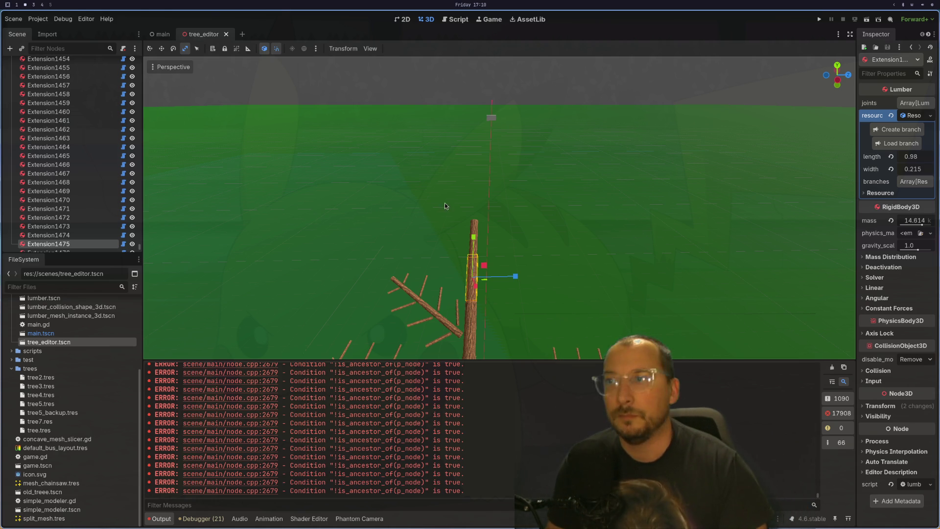
Inspect the trunk segments around Extension1475 and select branch Branch1479.
click(472, 224)
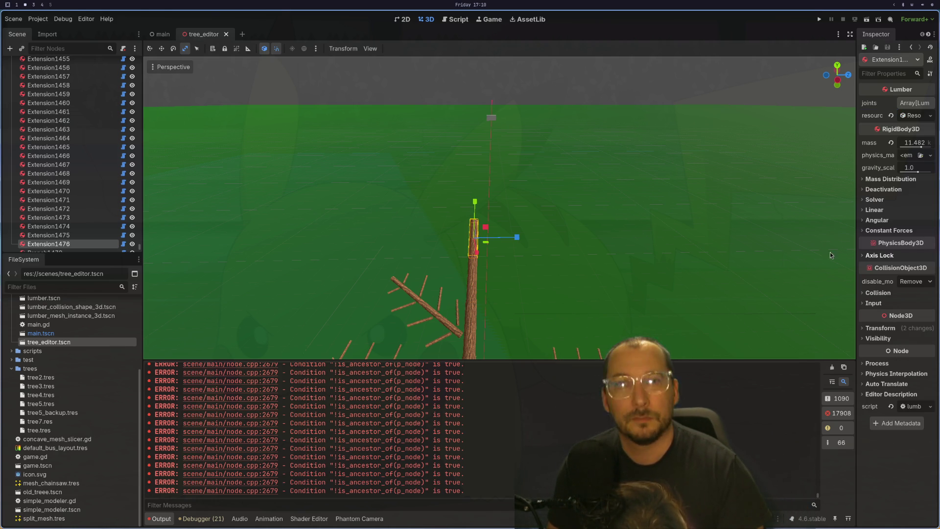
click(473, 273)
scroll(701, 210, up, 2)
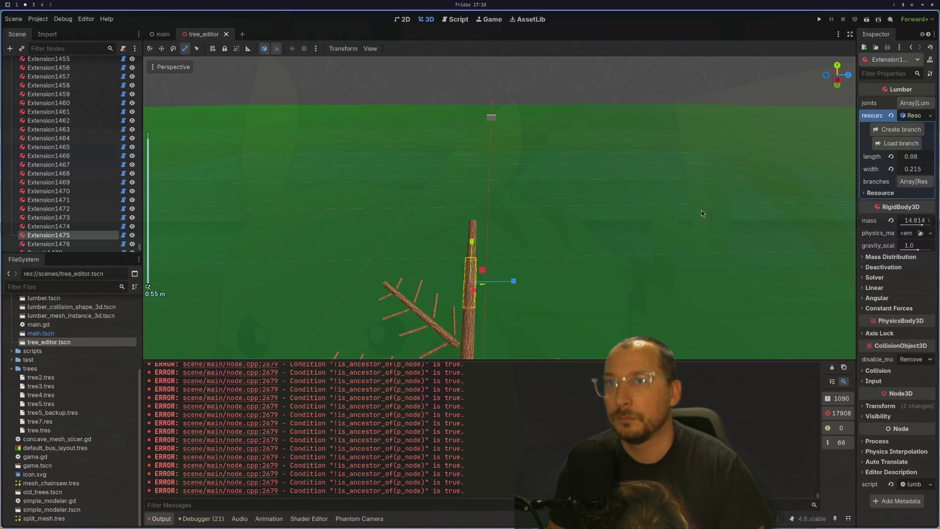
mouse_move(622, 237)
mouse_down()
mouse_move(441, 122)
mouse_move(555, 179)
mouse_up()
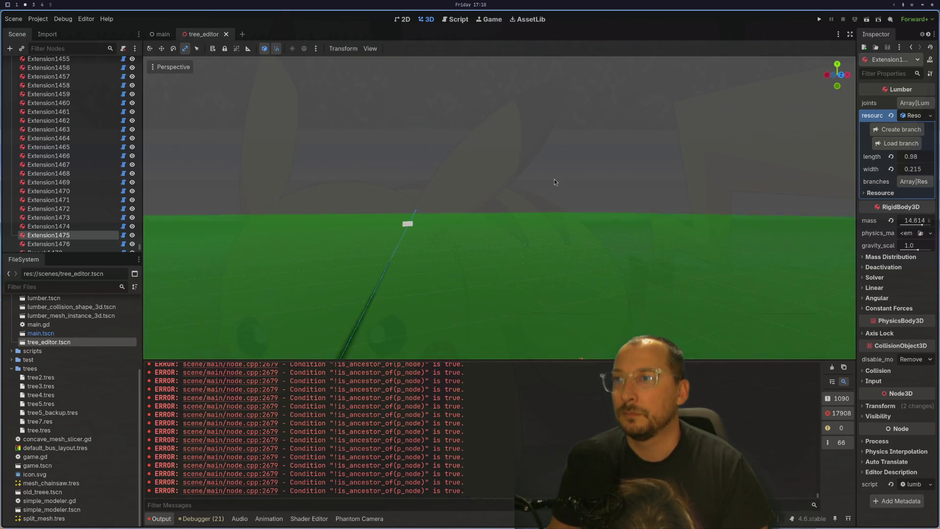
scroll(580, 235, up, 3)
scroll(580, 239, down, 3)
mouse_move(604, 239)
mouse_down()
mouse_move(630, 242)
mouse_move(461, 283)
mouse_move(613, 218)
mouse_up()
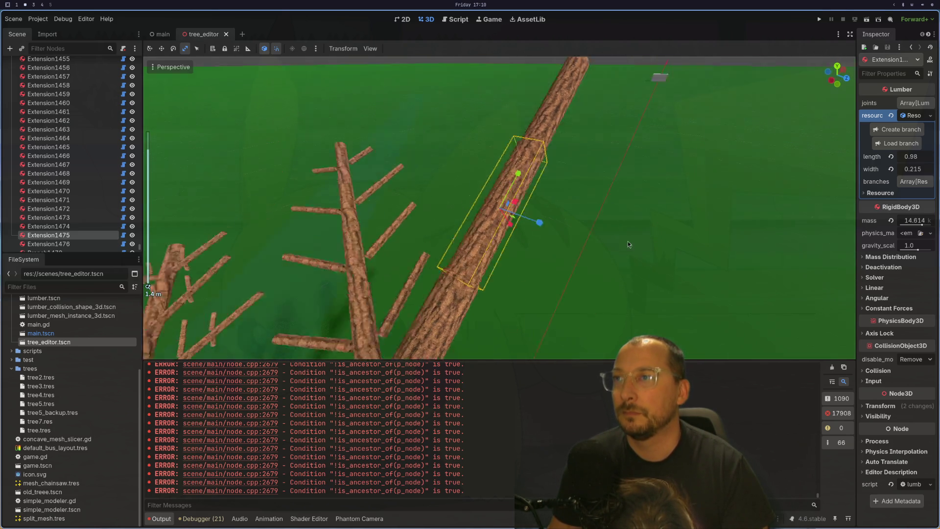
click(434, 290)
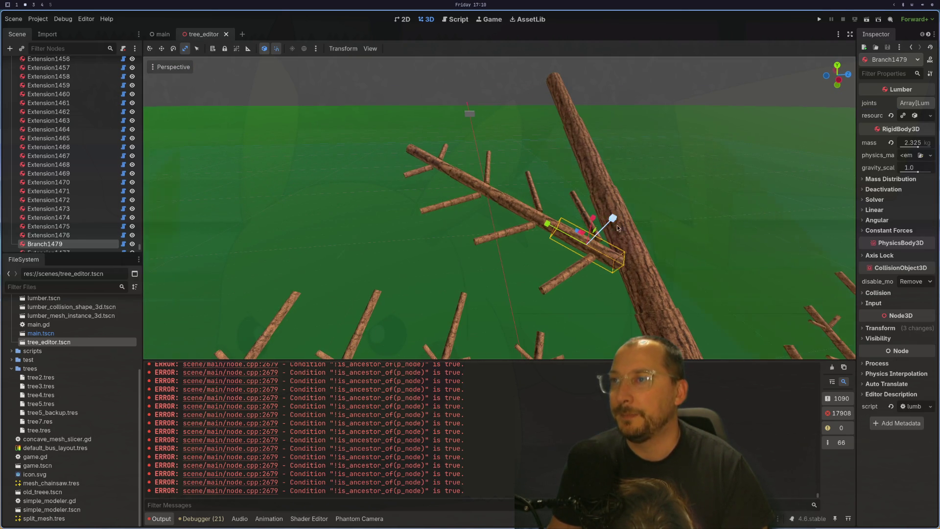
Turn Branch1479's first rotation to 2.443.
click(919, 117)
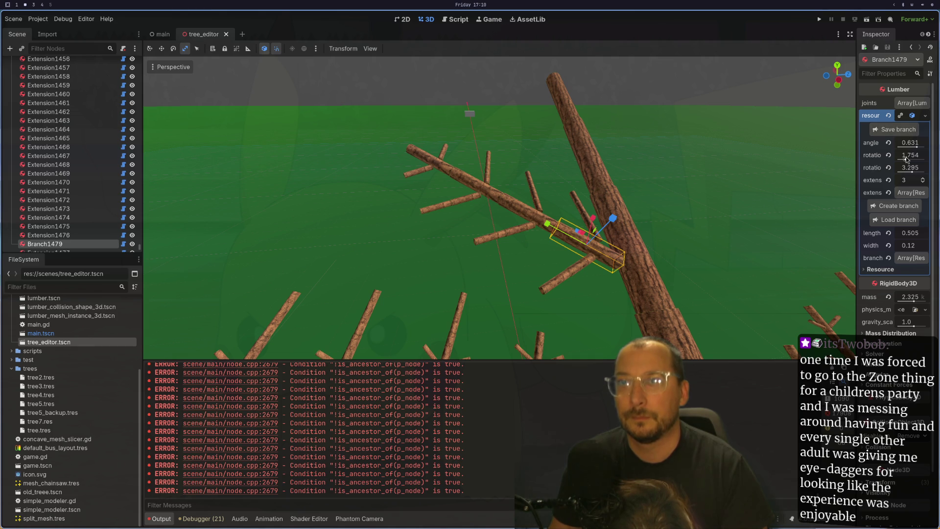
drag(906, 159, 916, 158)
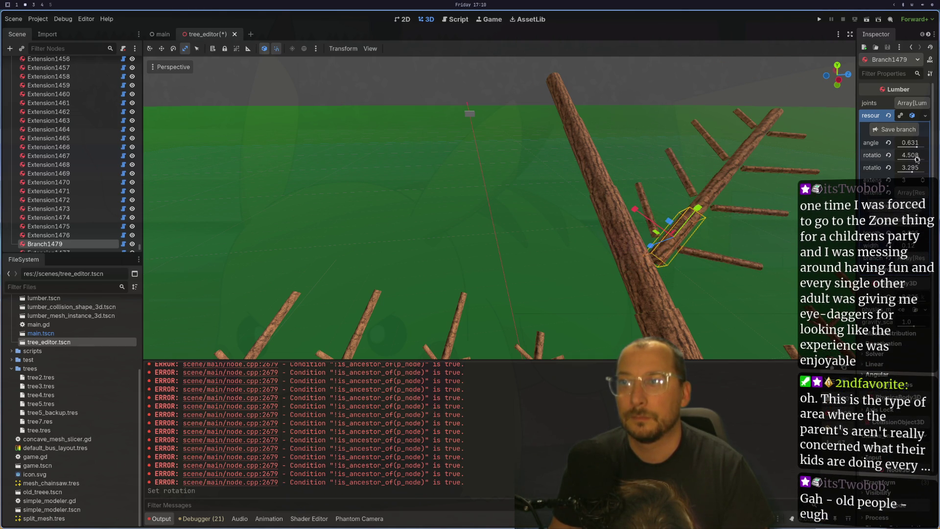
mouse_move(637, 186)
mouse_down()
mouse_move(557, 199)
mouse_move(624, 198)
mouse_move(637, 181)
mouse_move(679, 191)
mouse_move(757, 252)
mouse_up()
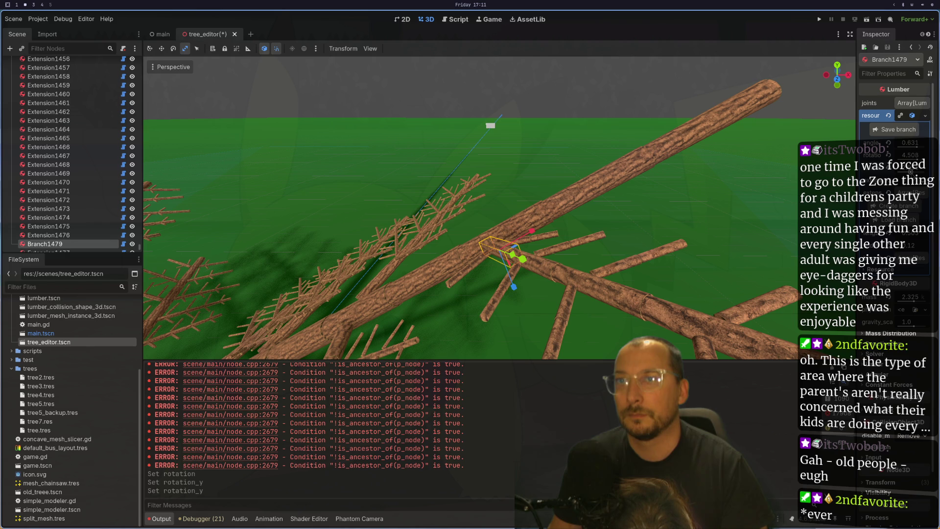
View the tree from above and select trunk segment Extension1474.
drag(654, 240, 486, 263)
scroll(485, 262, up, 5)
click(486, 251)
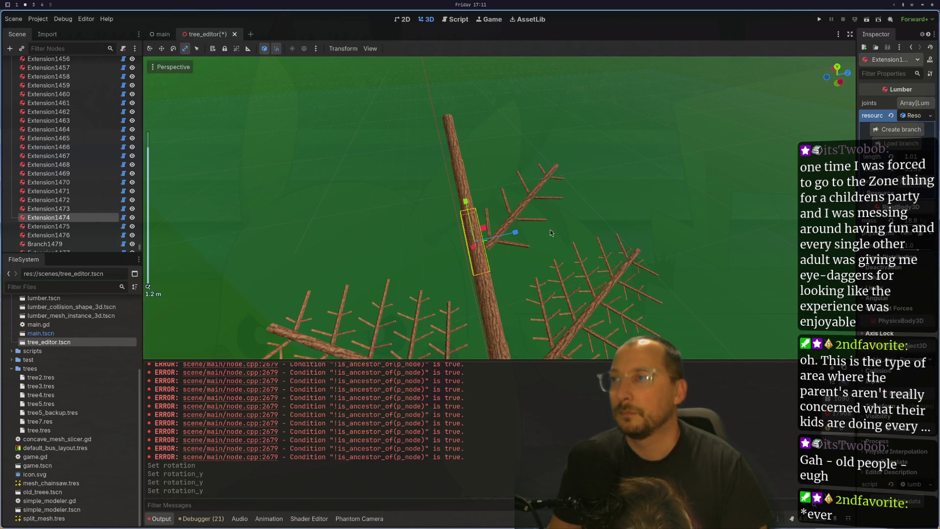
Load wedge.tres onto trunk segment Extension1474.
click(903, 143)
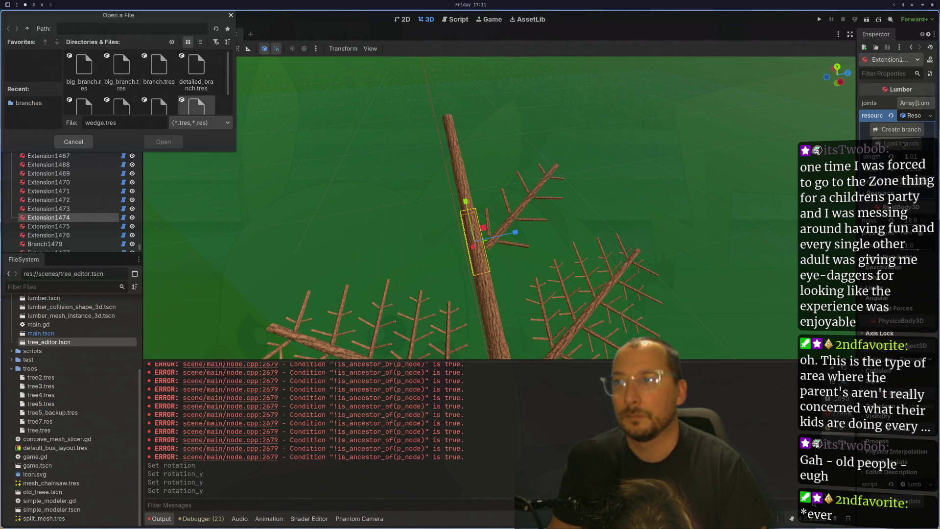
scroll(210, 98, down, 1)
click(193, 107)
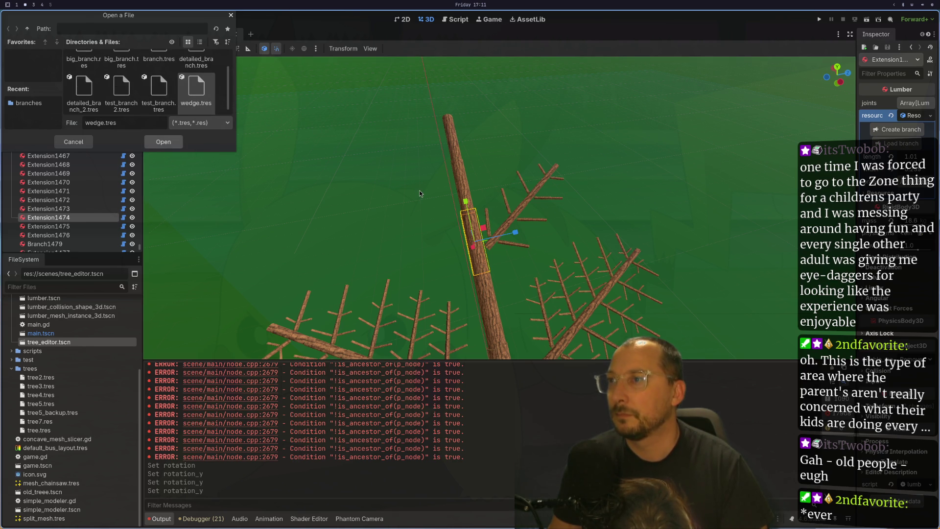
key(Return)
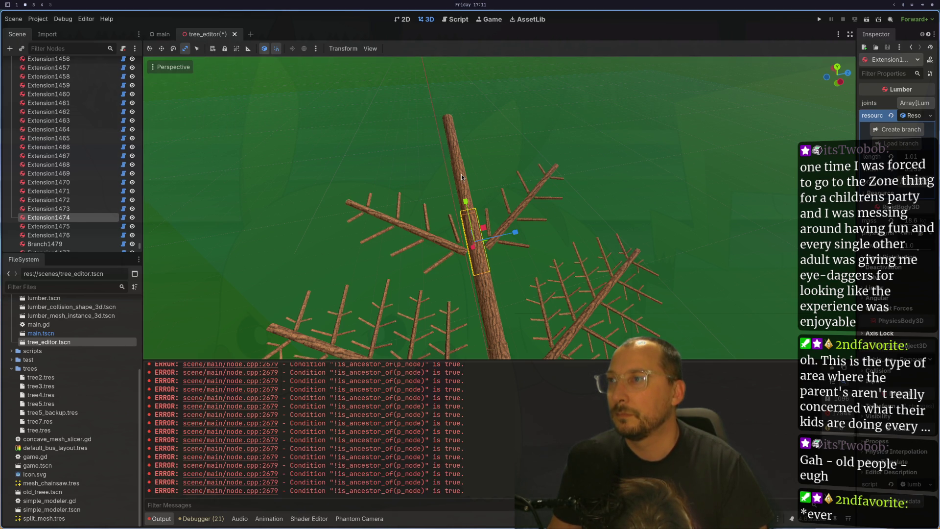
Load wedge.tres onto Extension1475 and Extension1476, then select the new top branch Branch1506.
click(462, 179)
click(899, 146)
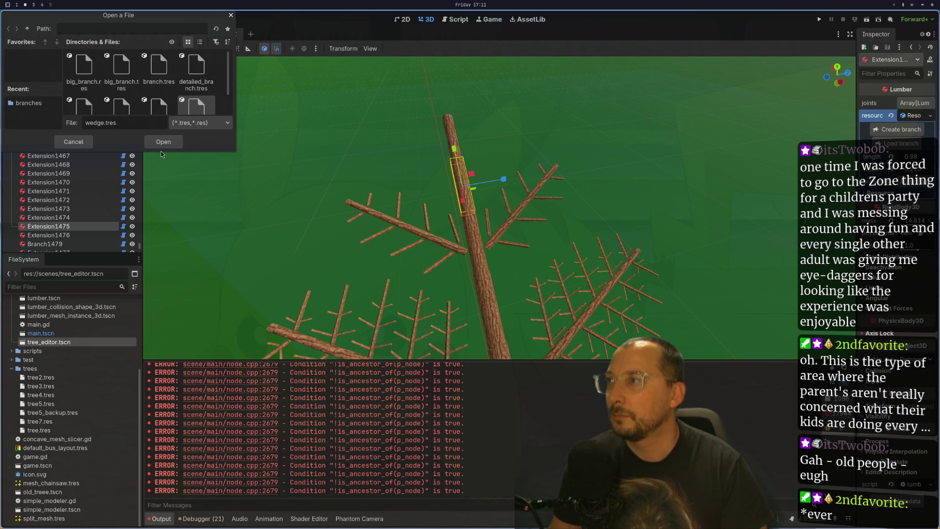
key(Escape)
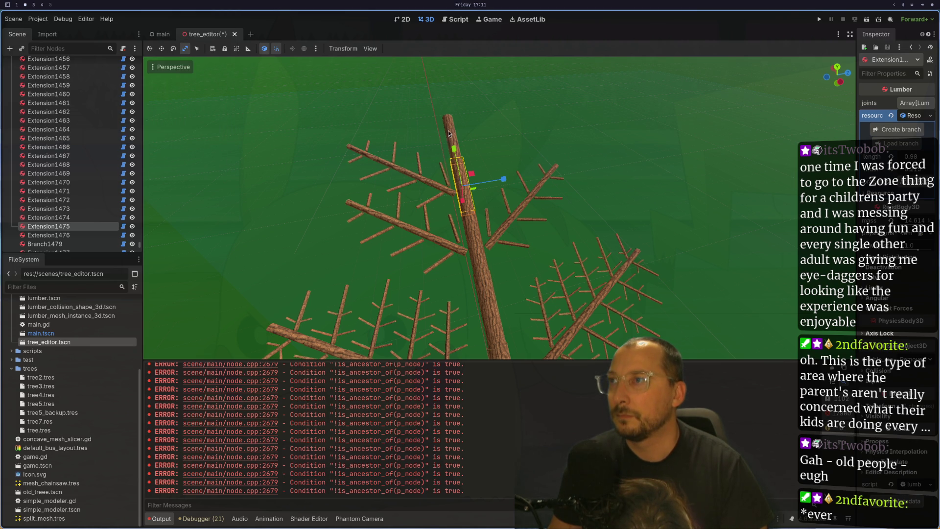
click(450, 126)
click(914, 116)
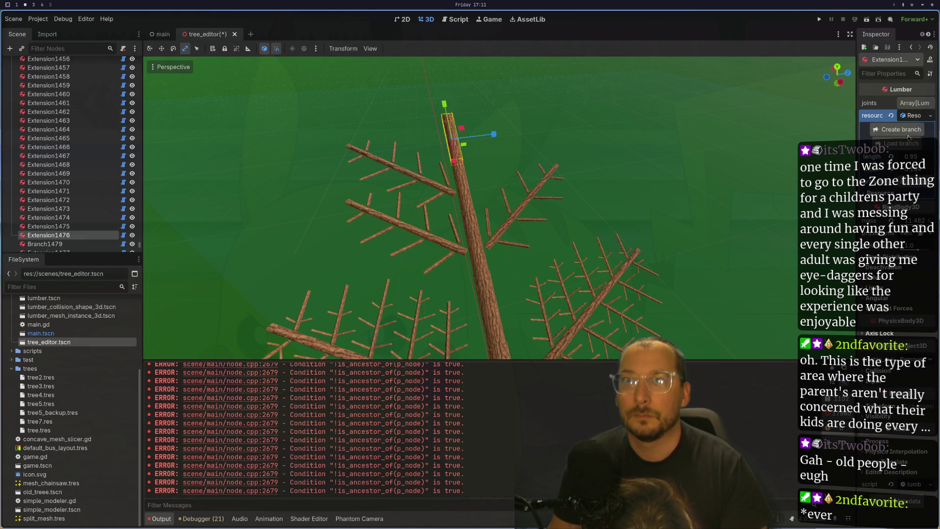
click(899, 143)
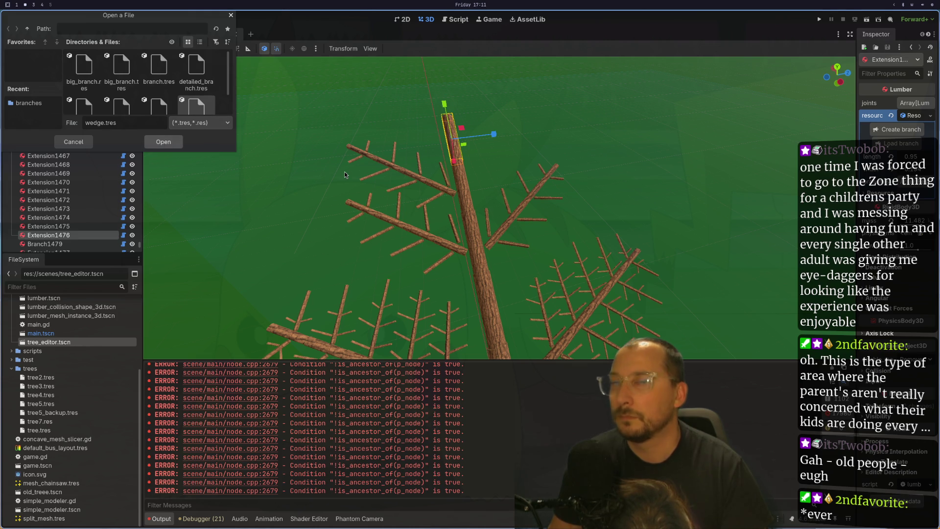
key(Return)
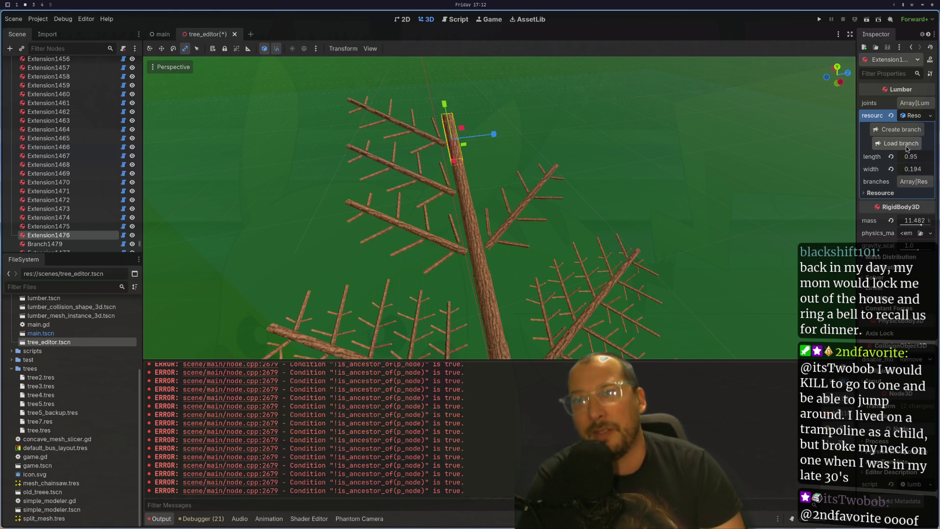
click(431, 144)
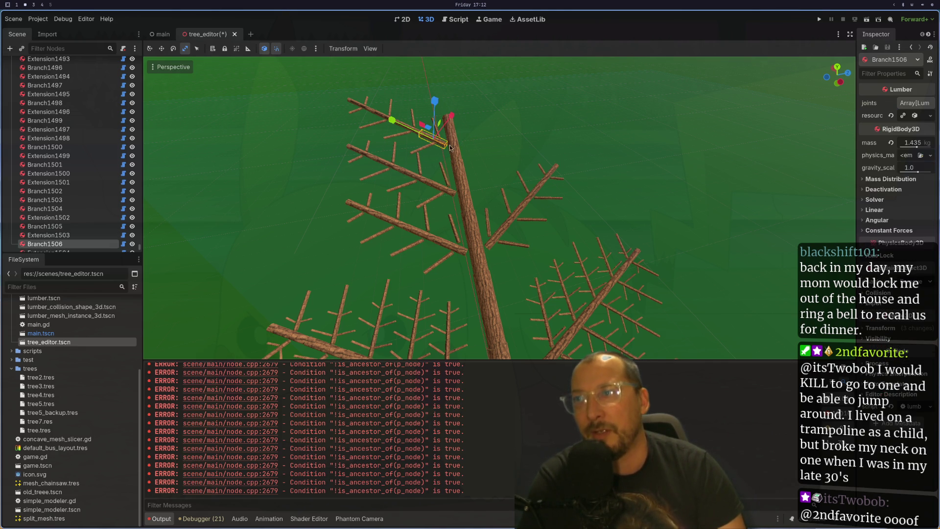
Adjust Branch1506's first rotation, settling it near 4.594.
click(907, 120)
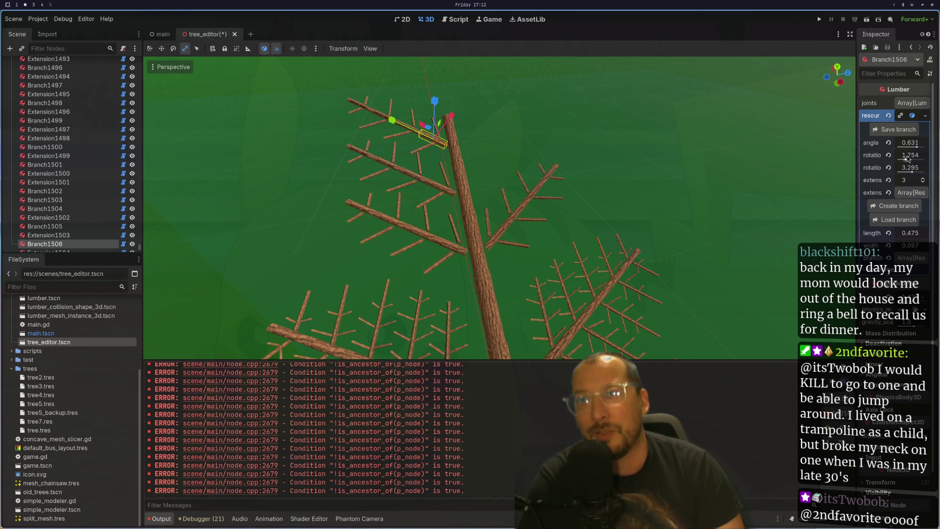
drag(908, 158, 915, 160)
mouse_move(656, 135)
mouse_down()
mouse_move(426, 69)
mouse_move(576, 217)
mouse_up()
scroll(576, 218, up, 1)
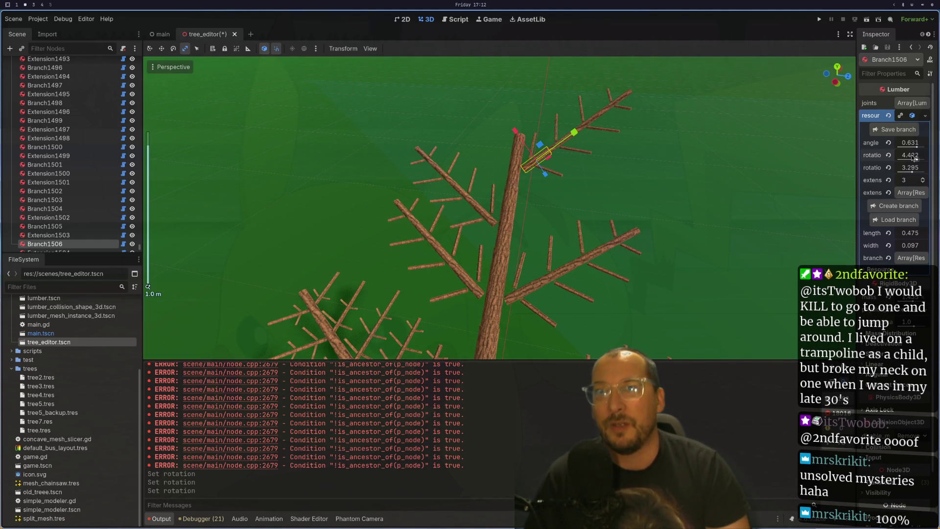
drag(917, 159, 917, 159)
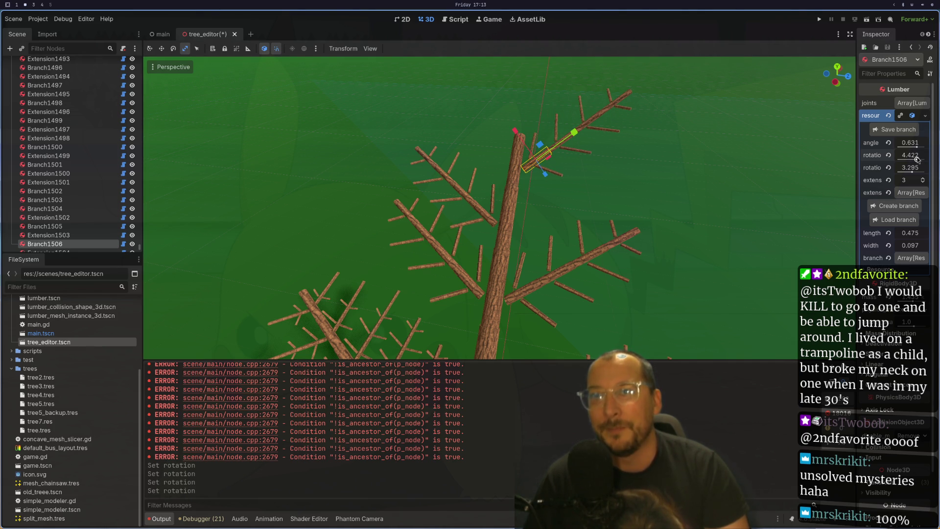
drag(917, 159, 918, 160)
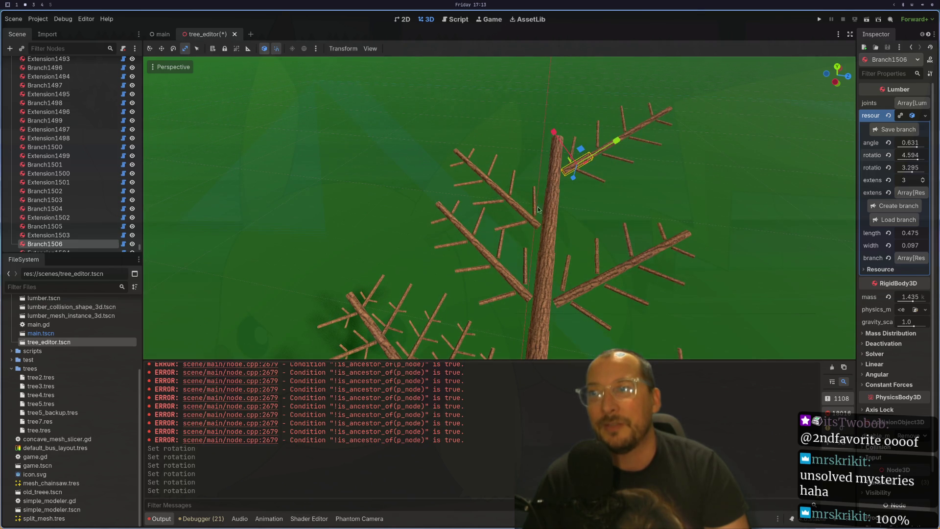
click(529, 220)
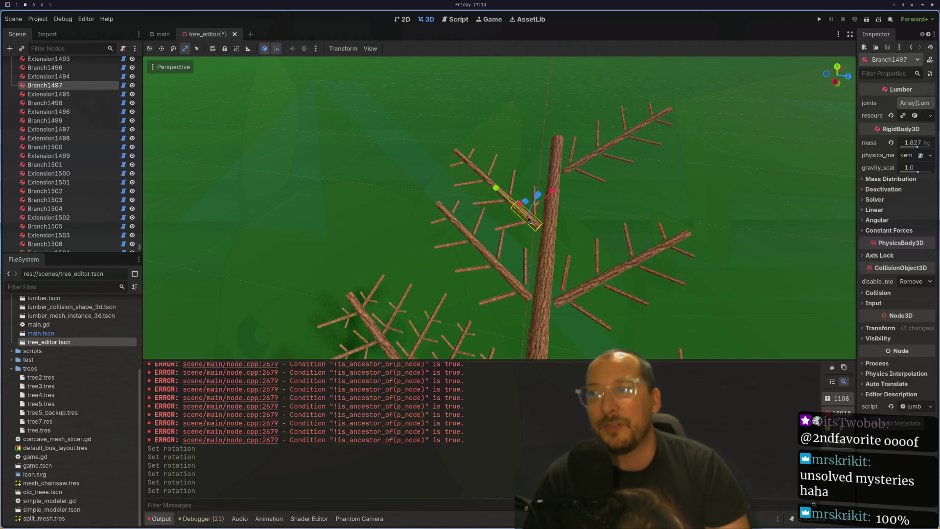
Rotate Branch1497 to a first rotation of 4.422 and second rotation of 3.037.
click(914, 116)
drag(909, 156, 919, 160)
scroll(681, 182, up, 5)
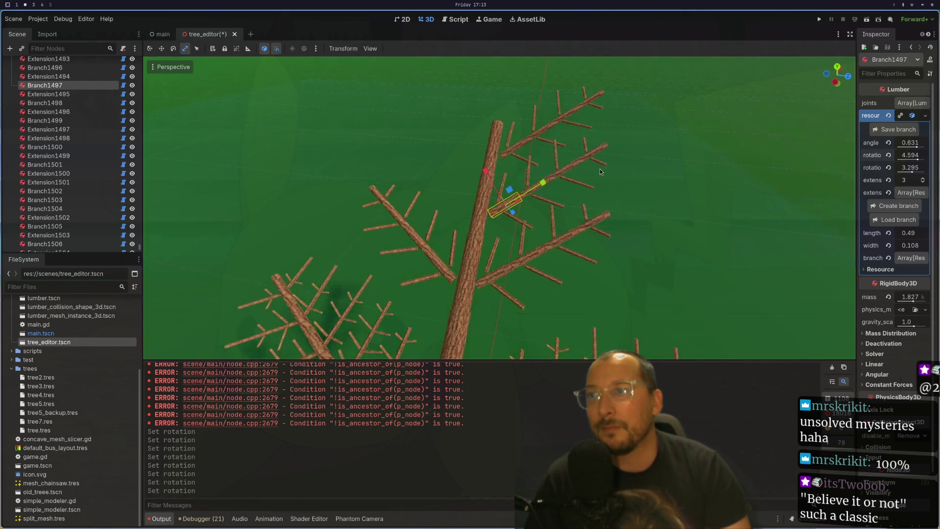
scroll(591, 164, down, 5)
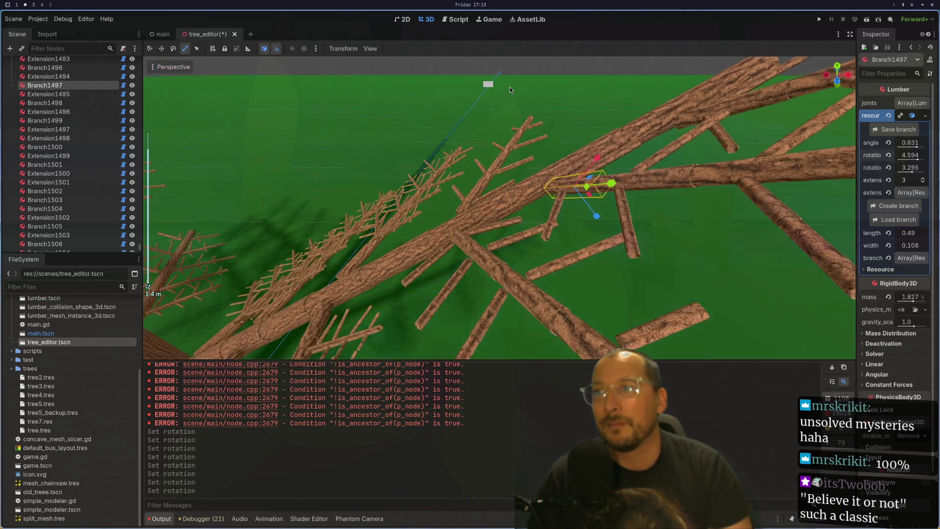
scroll(591, 164, down, 3)
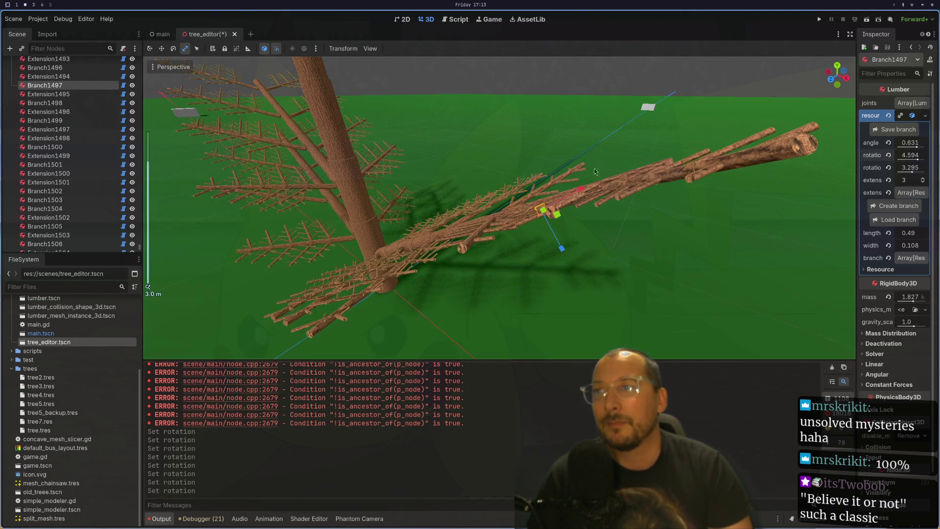
click(913, 172)
drag(913, 173, 912, 172)
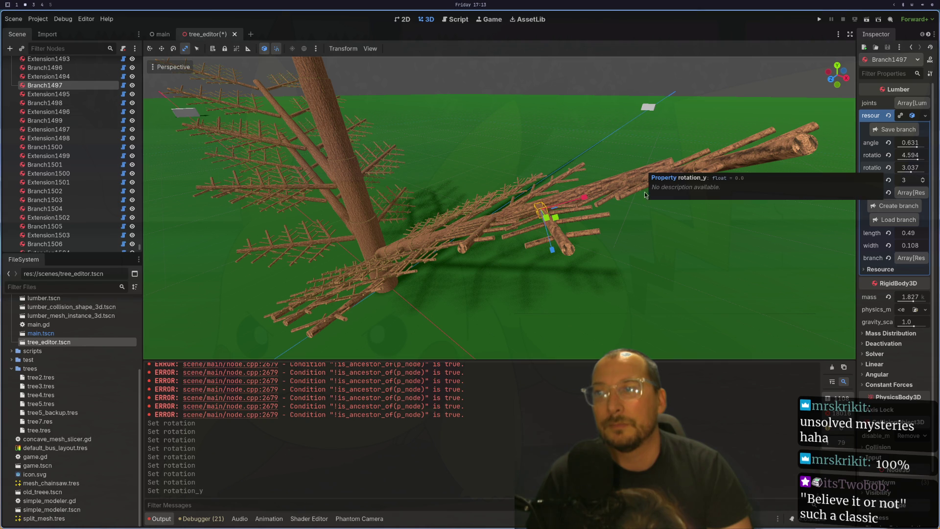
drag(689, 196, 774, 192)
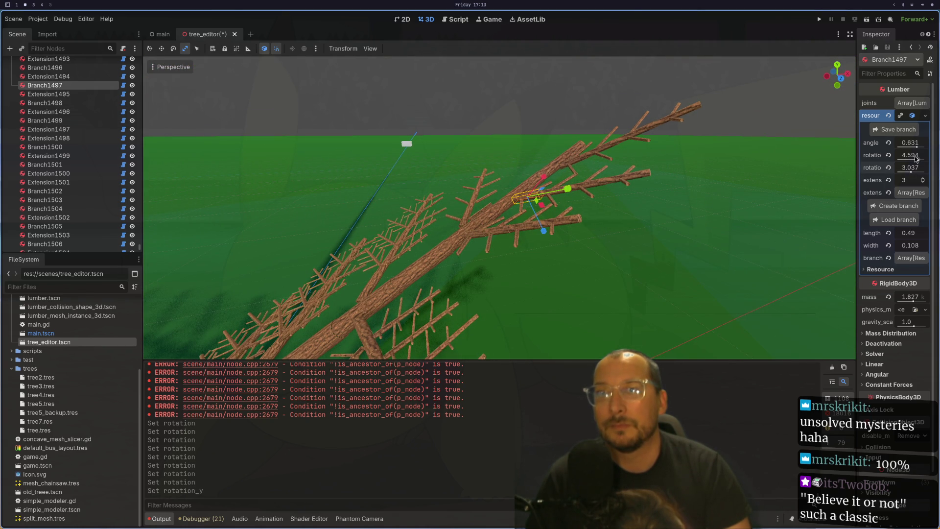
drag(918, 159, 917, 159)
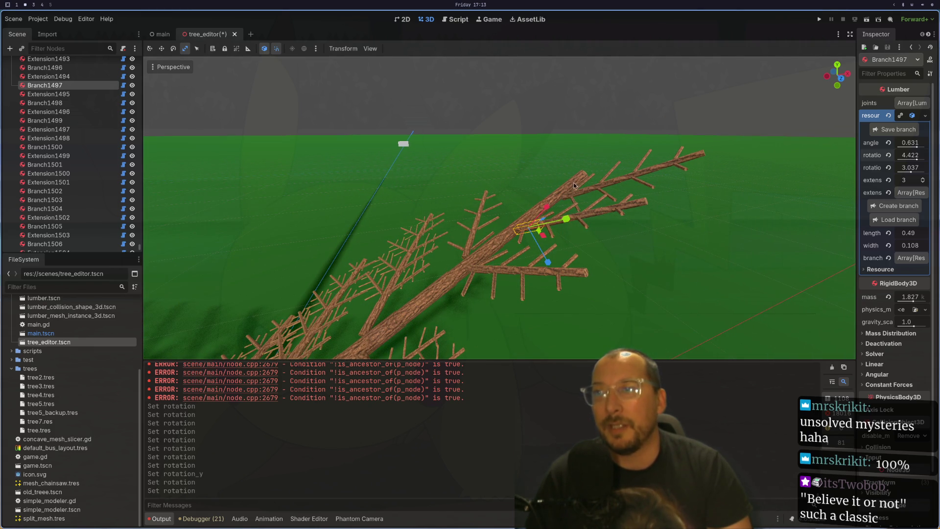
click(579, 197)
scroll(568, 195, up, 1)
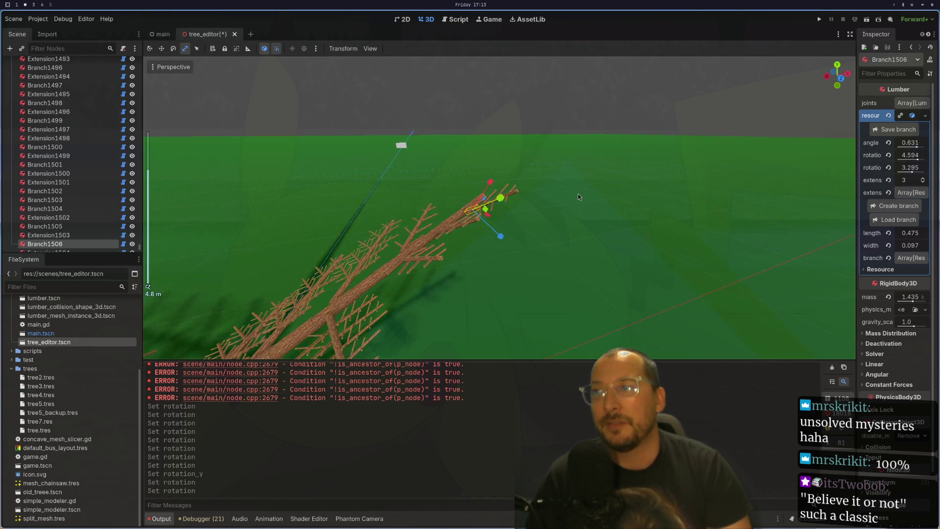
Fine-tune both of Branch1506's rotation sliders while viewing the tree from above.
mouse_move(586, 219)
mouse_down()
mouse_move(510, 255)
mouse_move(560, 238)
mouse_up()
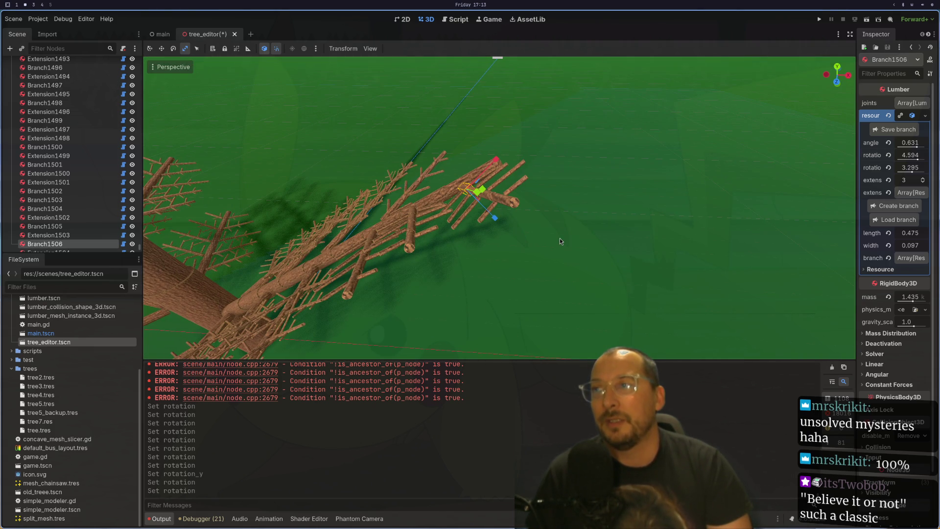
drag(912, 170, 918, 162)
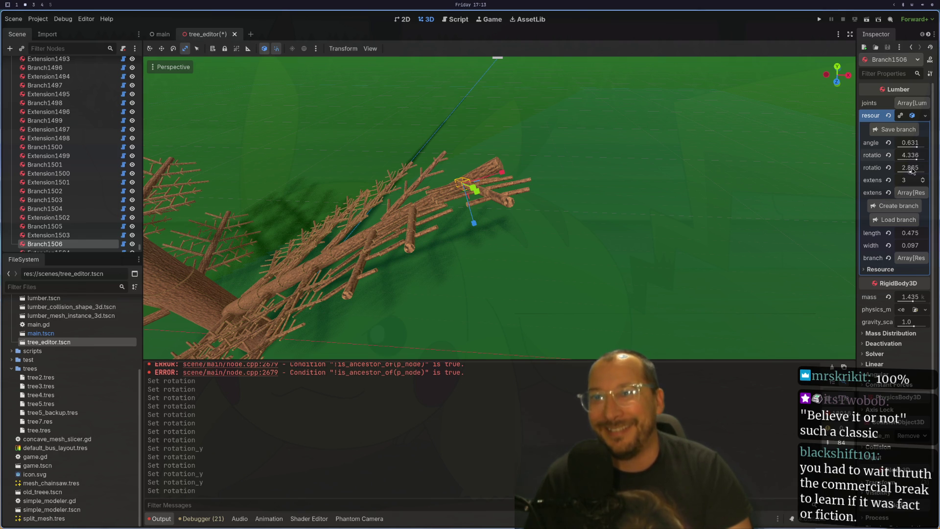
drag(911, 172, 918, 160)
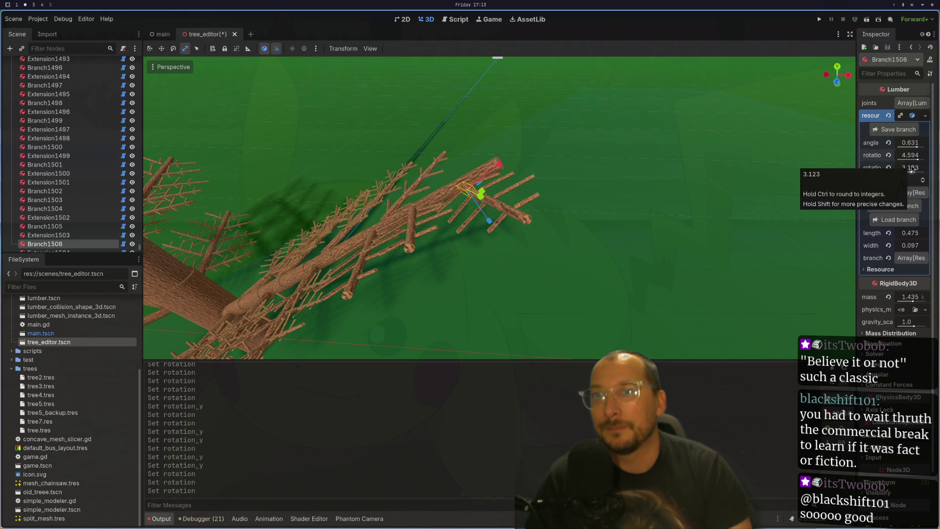
drag(912, 170, 911, 171)
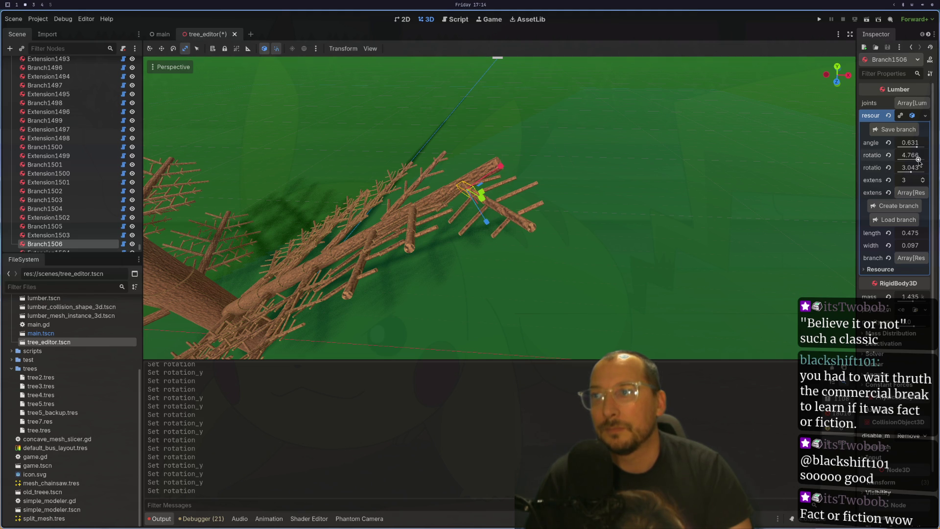
drag(918, 161, 917, 160)
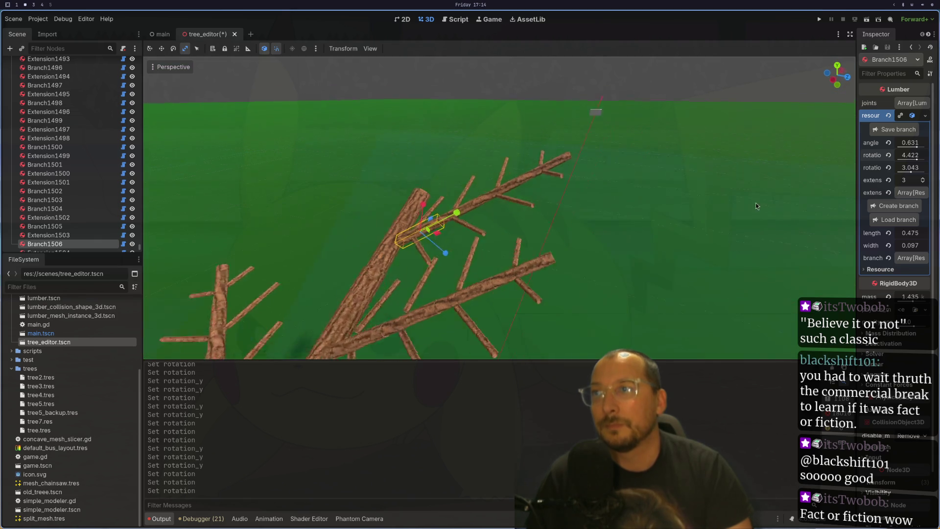
scroll(591, 242, up, 3)
scroll(584, 249, up, 2)
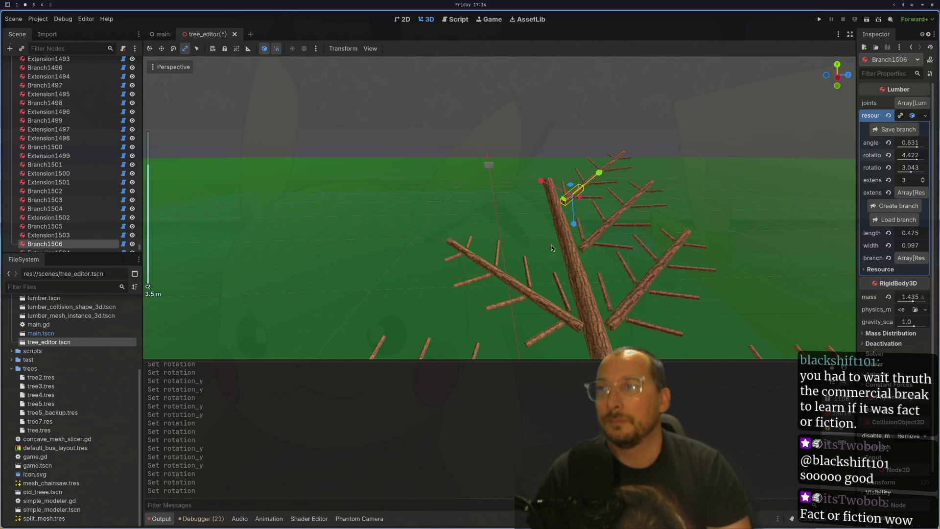
click(571, 245)
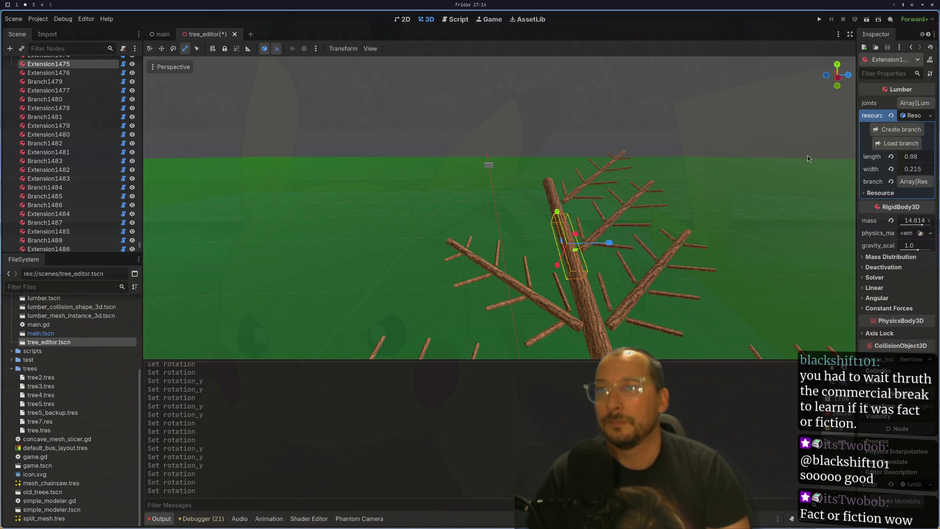
Load wedge.tres onto trunk segment Extension1475.
click(914, 145)
click(192, 111)
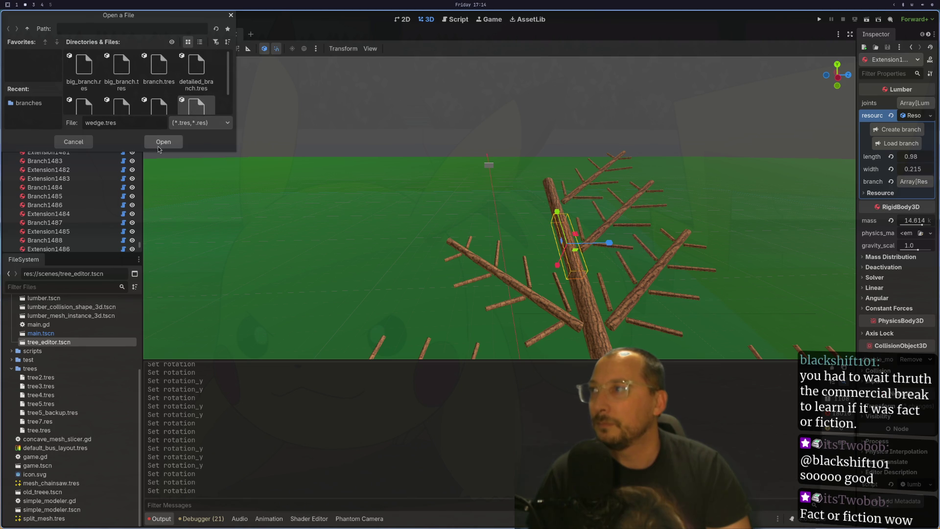
key(Return)
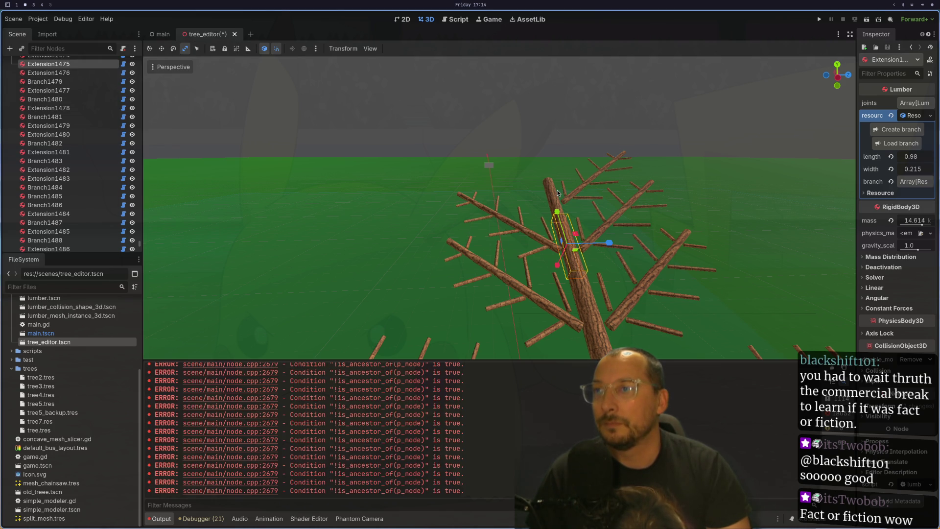
Load wedge.tres onto the upper trunk segment Extension1476.
mouse_move(549, 189)
mouse_down()
mouse_move(585, 183)
mouse_move(562, 201)
mouse_up()
click(561, 201)
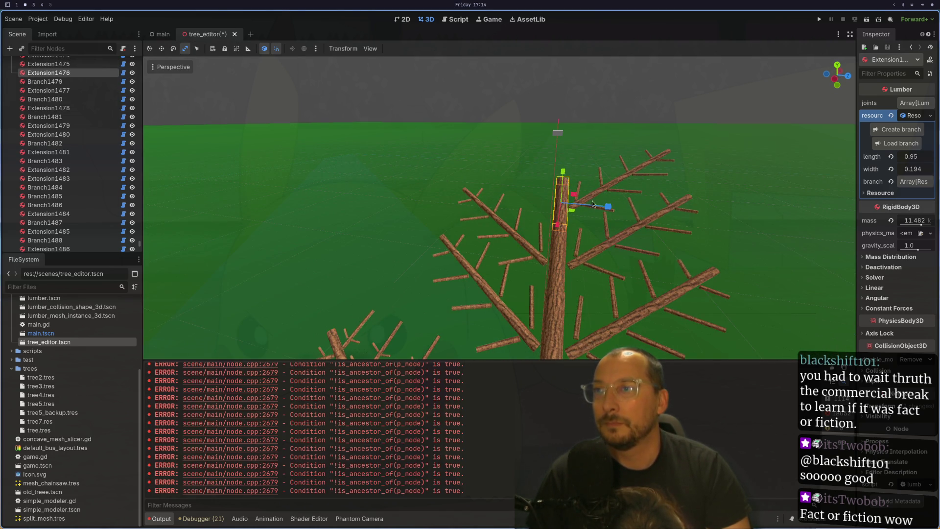
click(901, 143)
scroll(206, 98, down, 2)
click(169, 100)
click(196, 88)
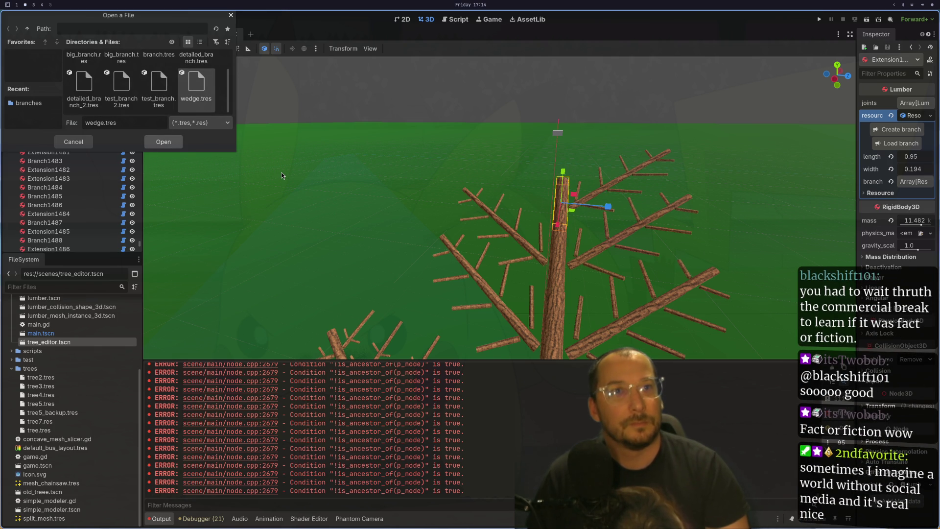
key(Return)
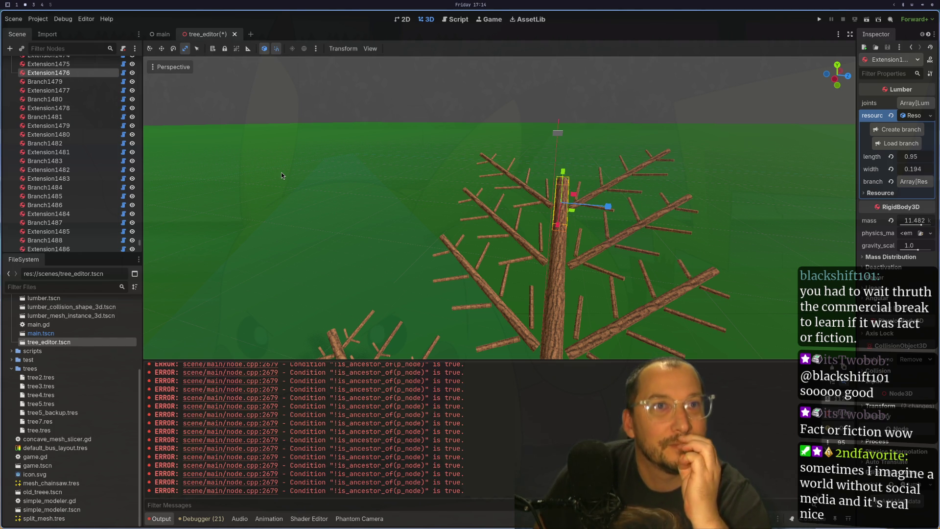
scroll(464, 226, down, 5)
scroll(490, 293, up, 5)
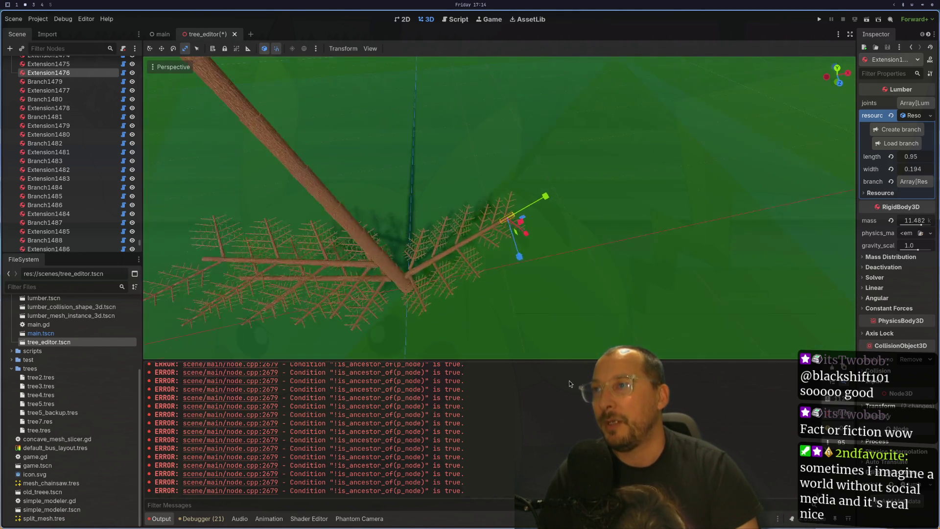
Select Branch2 and raise its extension count from 8 to 9.
mouse_move(536, 353)
mouse_down()
mouse_move(650, 316)
mouse_move(590, 338)
mouse_move(622, 275)
mouse_up()
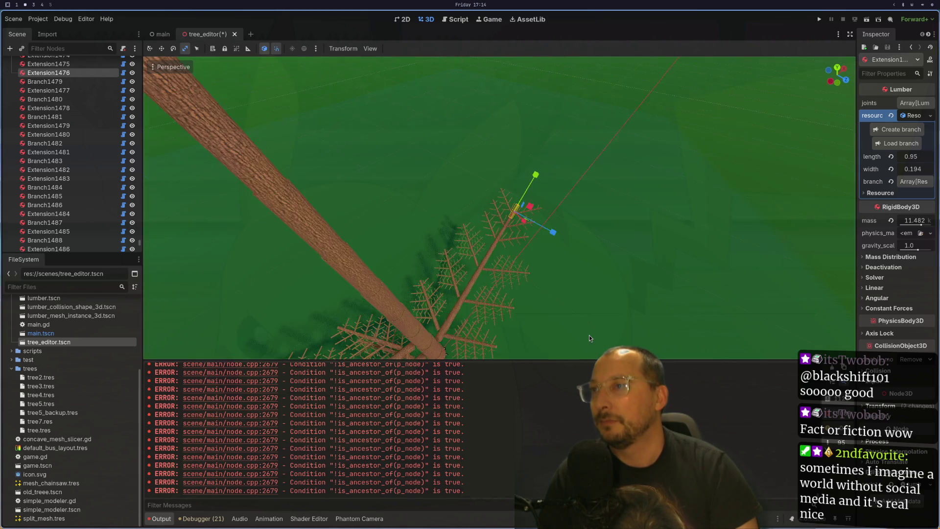
scroll(589, 335, up, 2)
scroll(622, 275, up, 3)
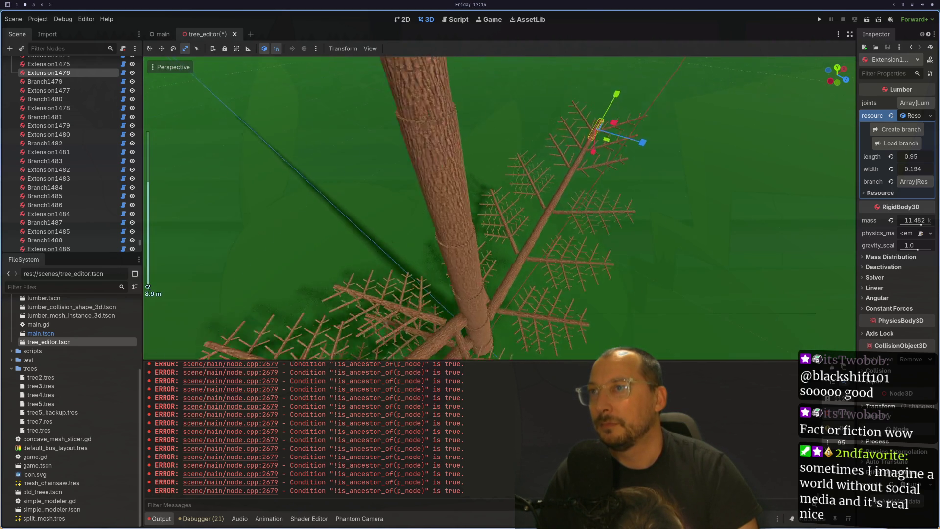
click(503, 333)
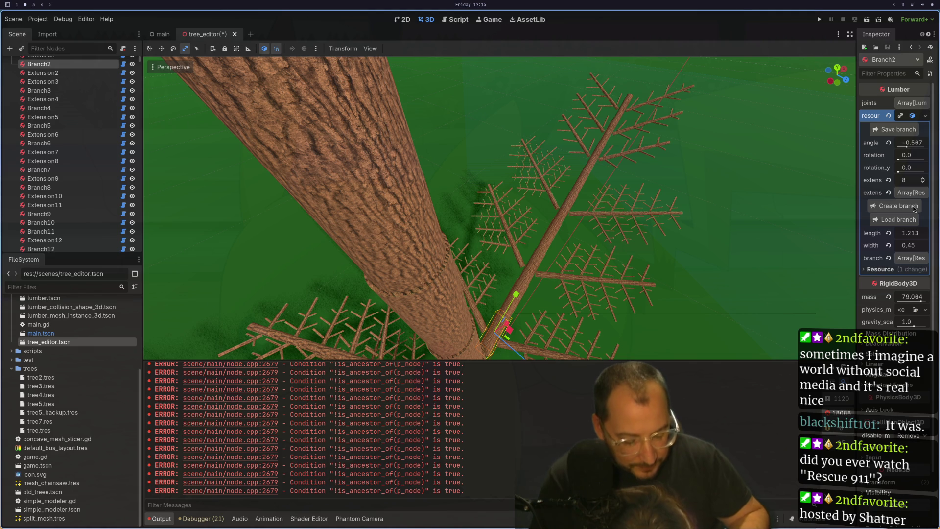
click(914, 209)
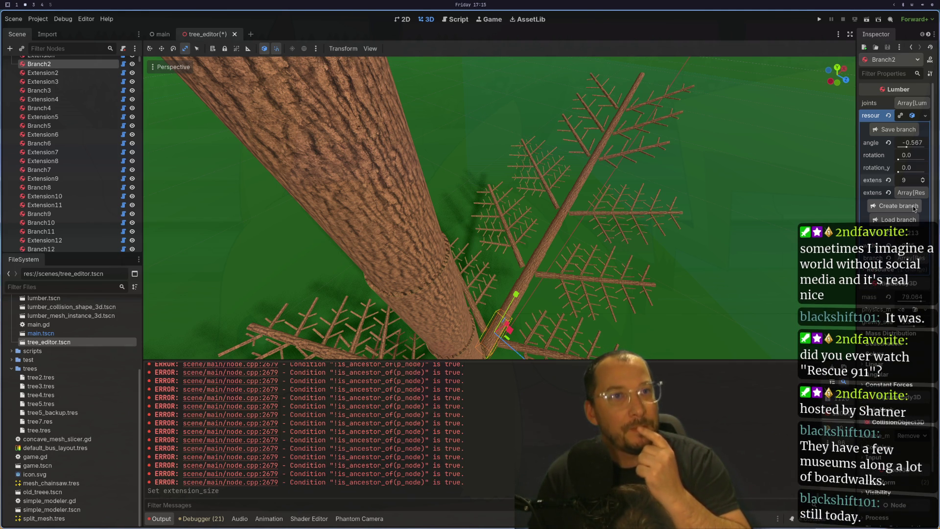
click(636, 107)
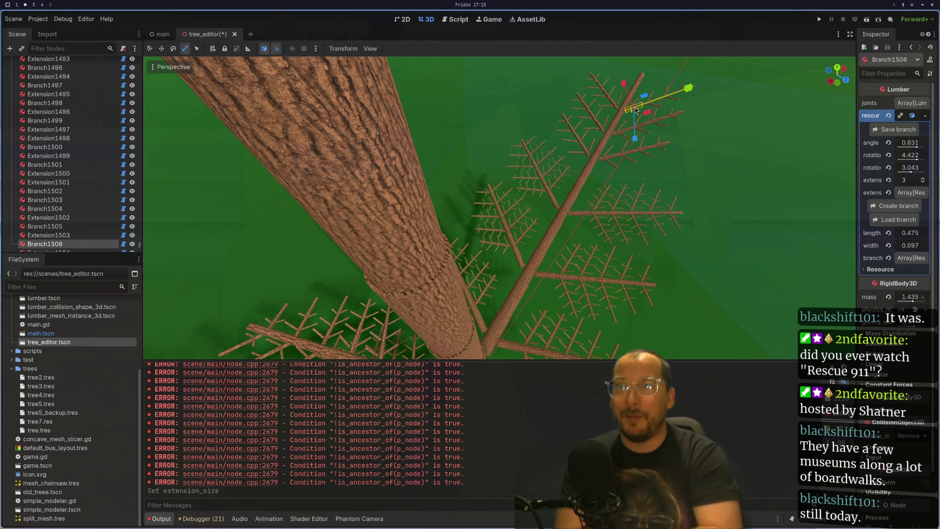
Centre the view on Branch1506 and reduce its extensions from 3 to 2.
scroll(670, 193, up, 3)
key(f)
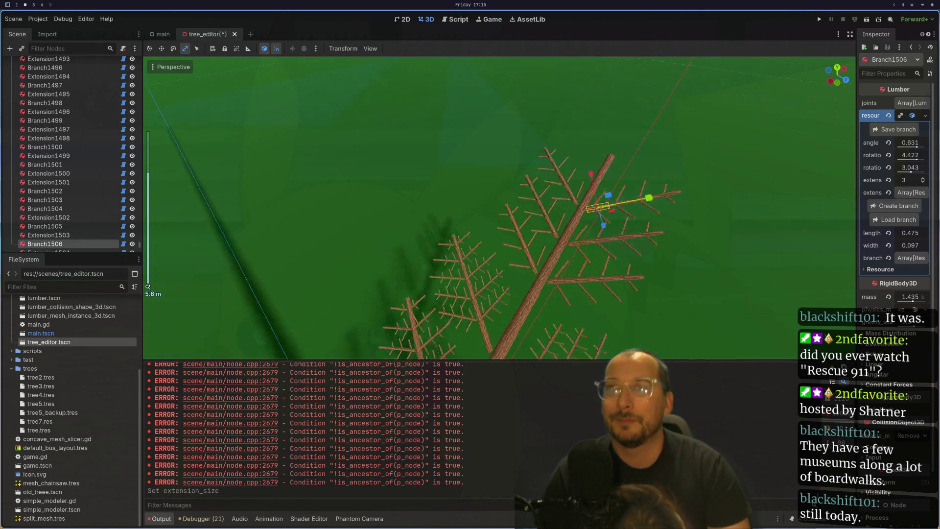
scroll(684, 313, up, 2)
mouse_move(683, 315)
mouse_down()
mouse_move(733, 313)
mouse_move(803, 278)
mouse_up()
scroll(769, 293, up, 2)
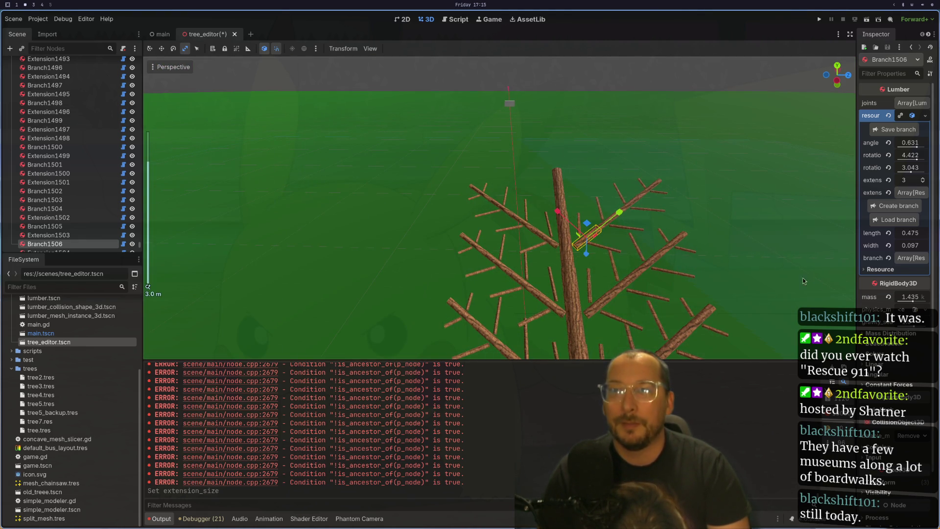
click(924, 183)
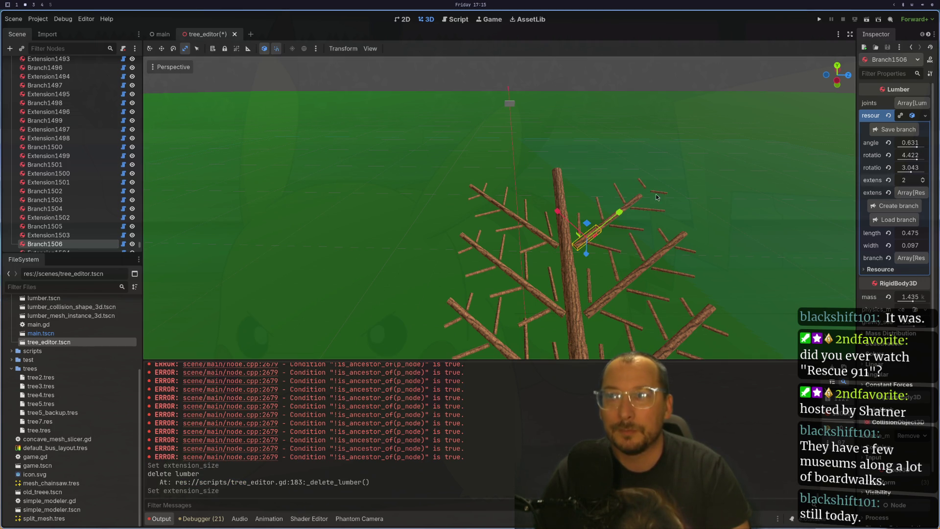
Try Branch1509 at 2 extensions, return it to 1, and cut Branch1510 to 0.
click(626, 197)
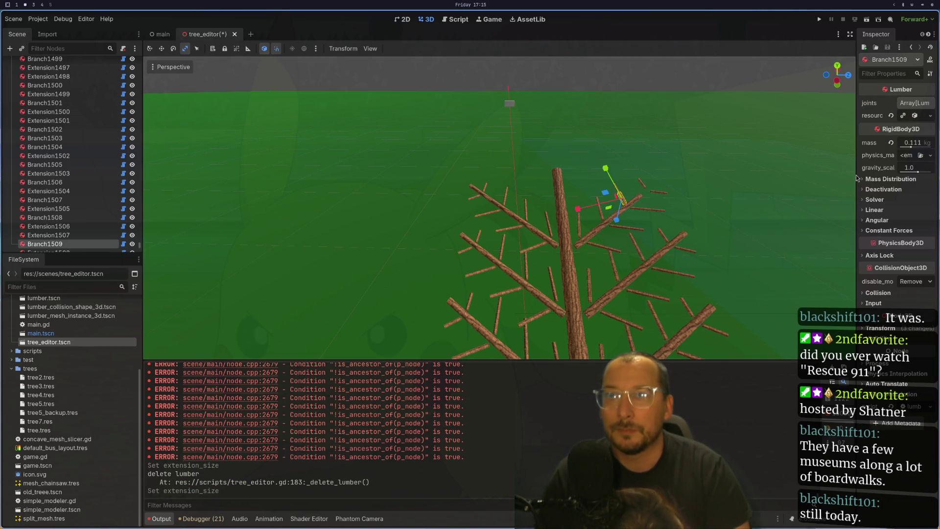
click(916, 117)
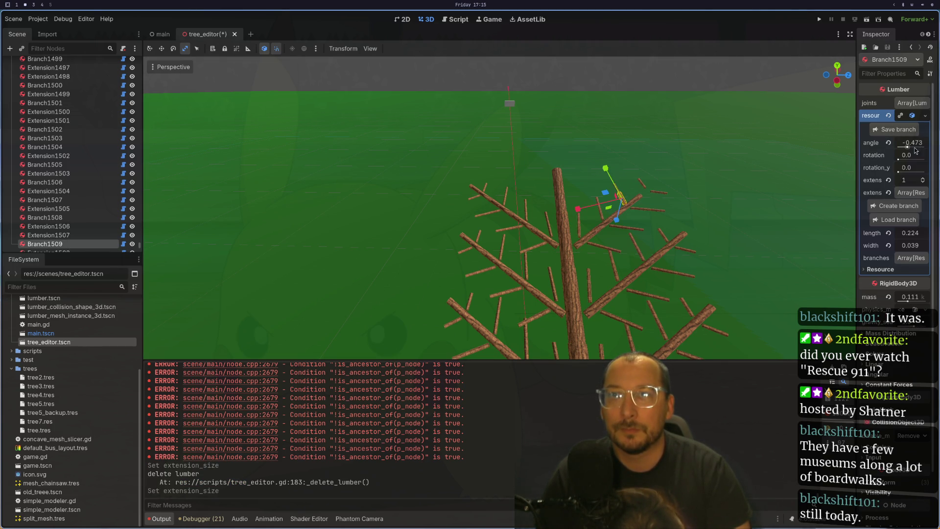
click(924, 181)
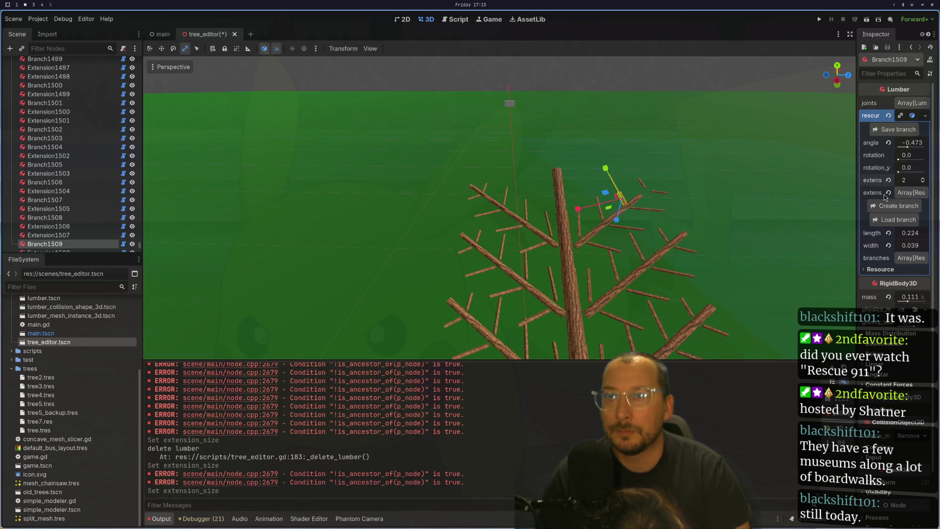
click(924, 183)
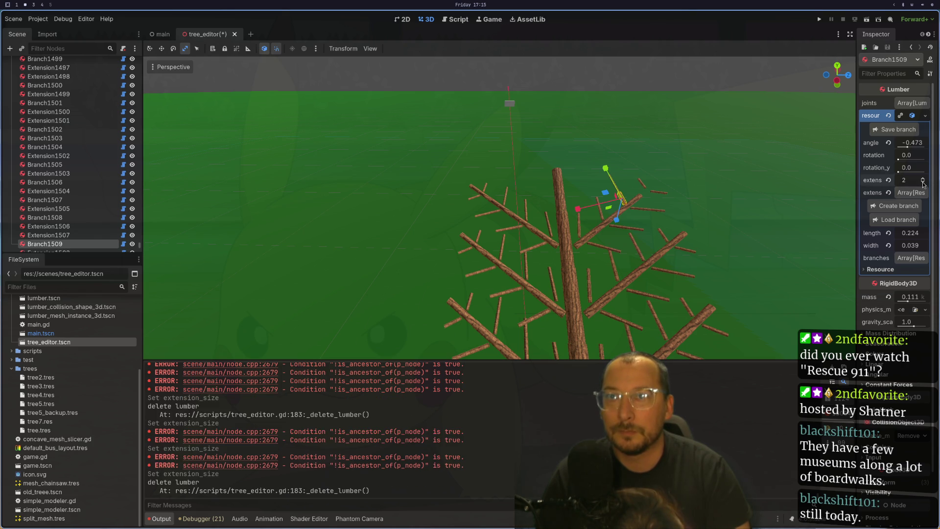
click(645, 212)
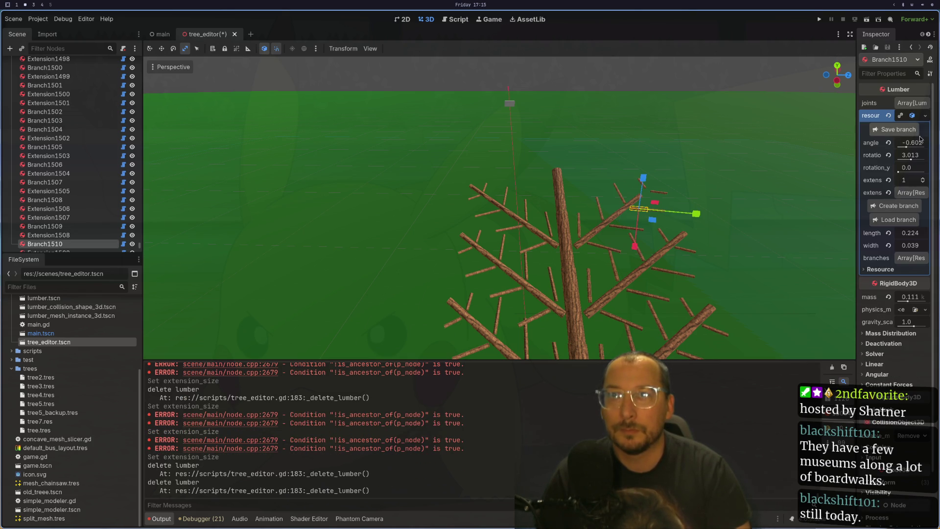
click(924, 183)
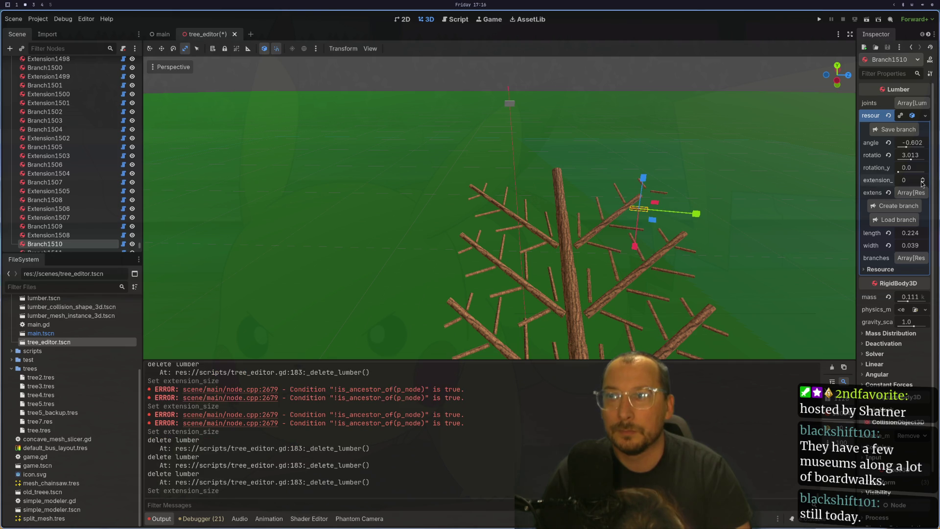
Reduce Branch1524's extensions from 3 to 2 and Branch1527's from 1 to 0.
click(554, 246)
click(915, 116)
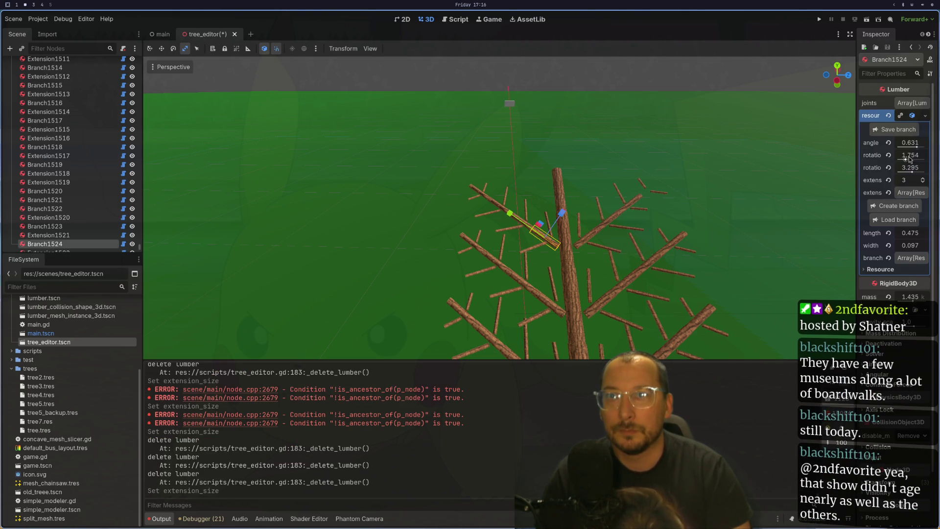
click(924, 183)
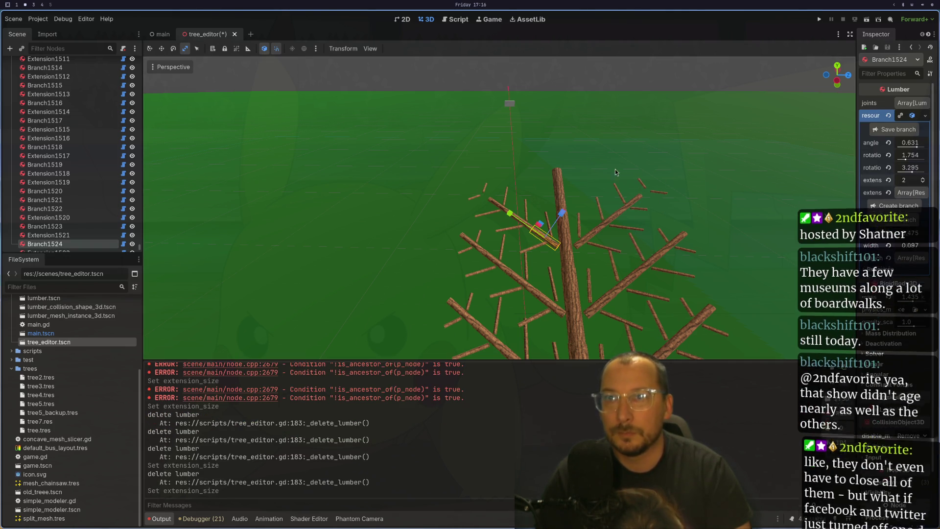
click(504, 204)
click(504, 204)
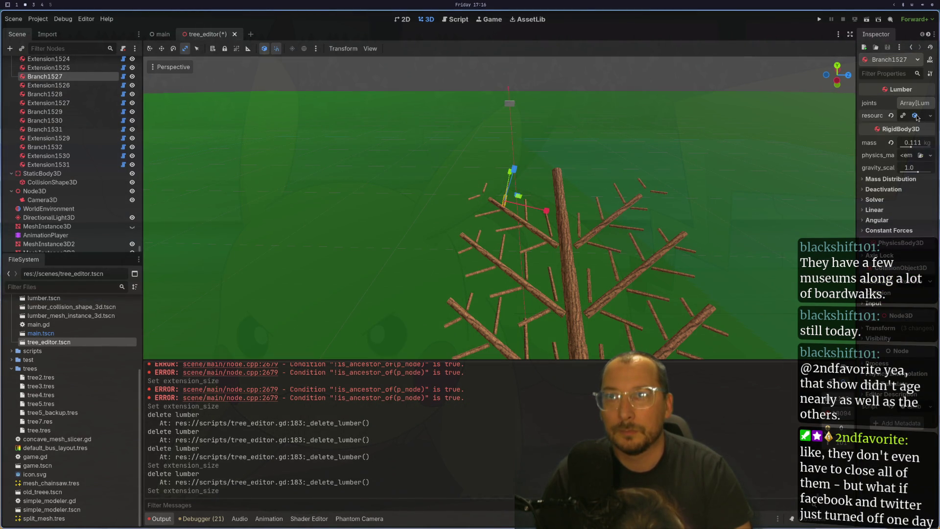
click(915, 116)
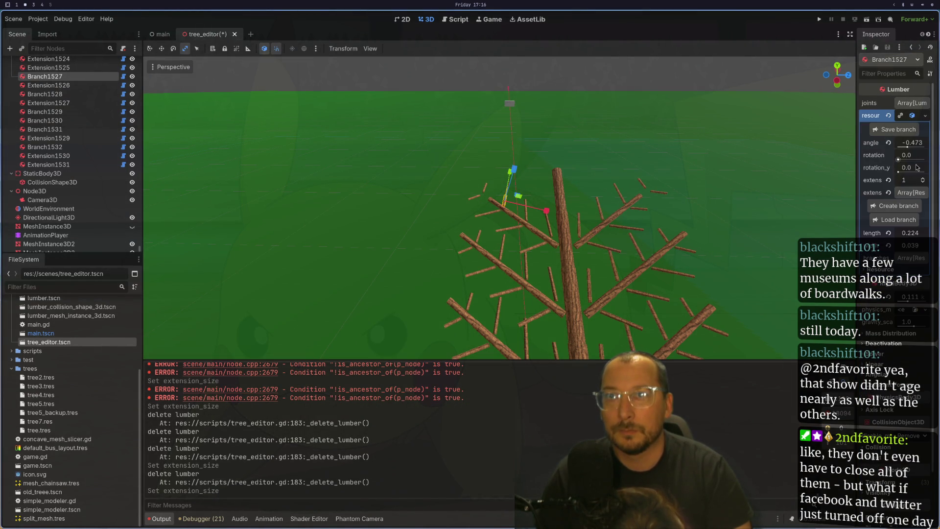
click(923, 183)
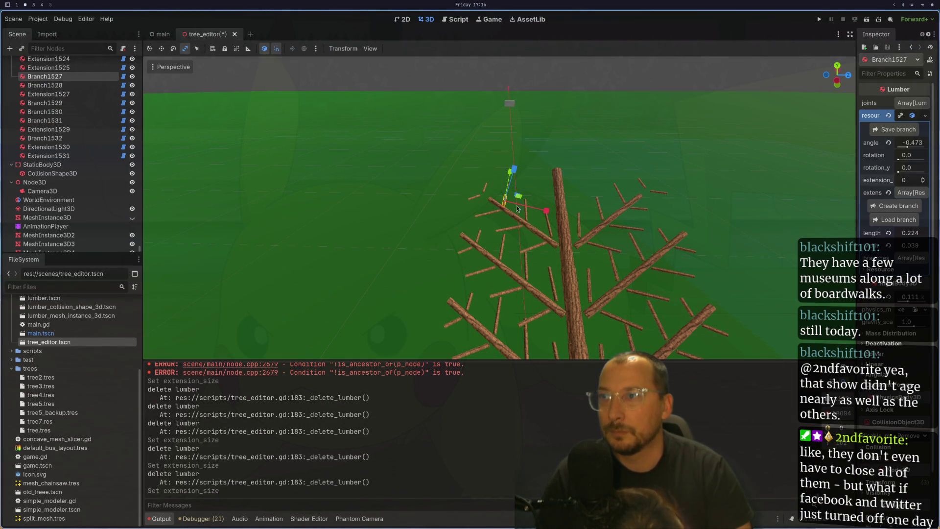
Select Branch1528 and drop its extension count from 1 to 0.
click(500, 215)
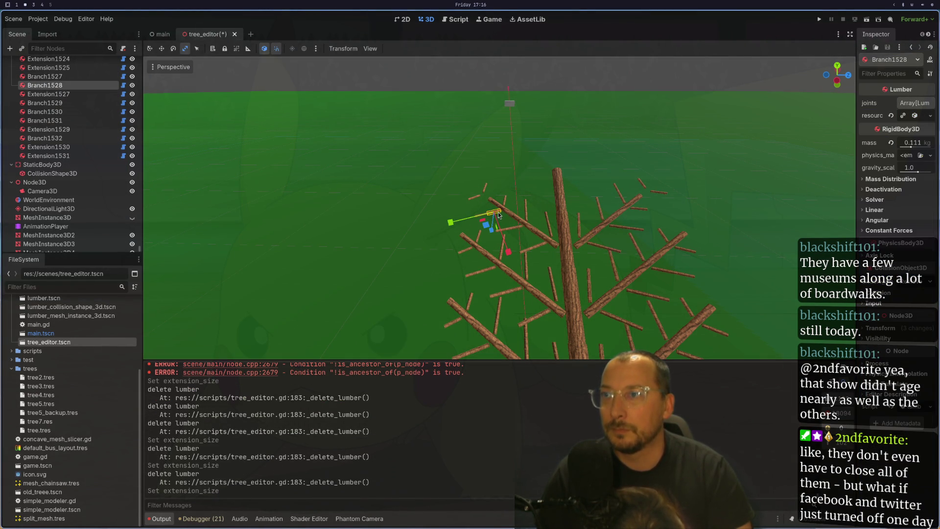
click(915, 116)
click(924, 183)
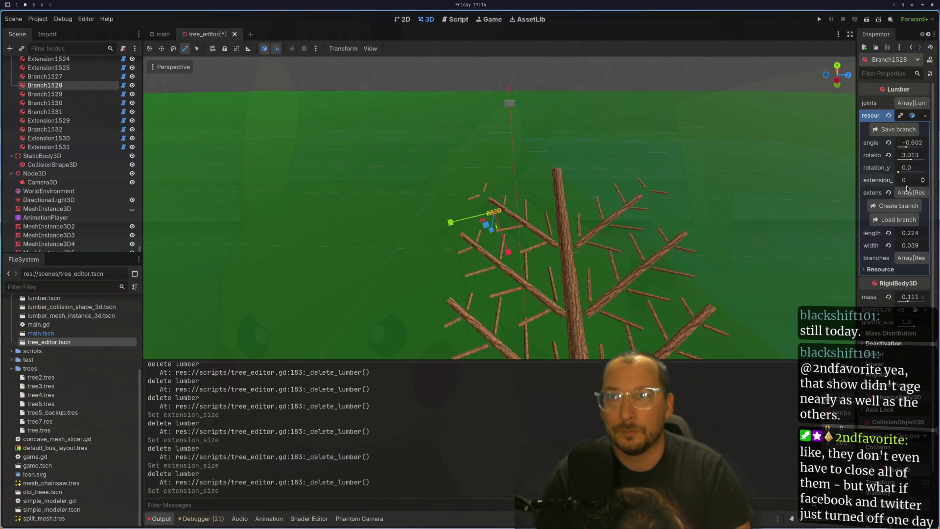
Orbit to an upright view and select the trunk-top Extension1531, showing its branch settings.
scroll(566, 215, up, 5)
mouse_move(584, 211)
mouse_down()
mouse_move(569, 222)
mouse_move(744, 144)
mouse_move(672, 175)
mouse_move(596, 231)
mouse_up()
scroll(627, 221, down, 3)
drag(641, 205, 657, 194)
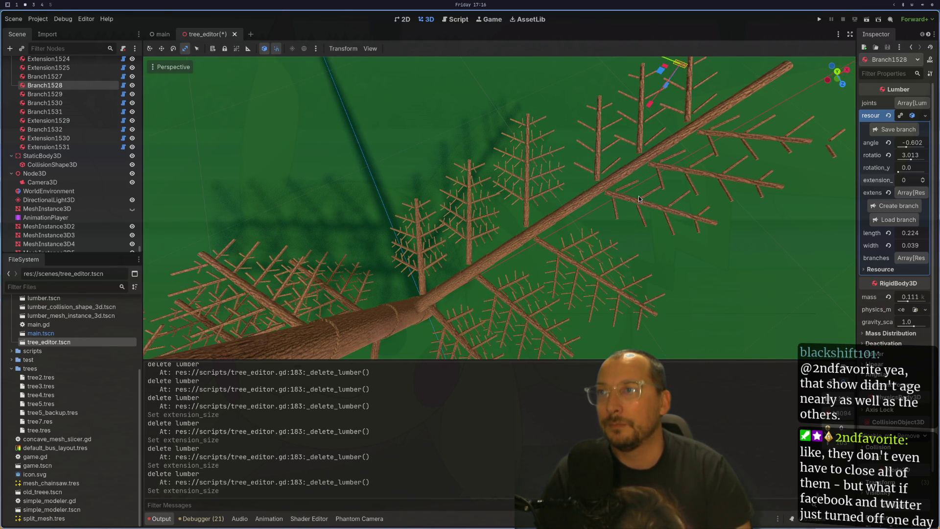
drag(698, 113, 676, 170)
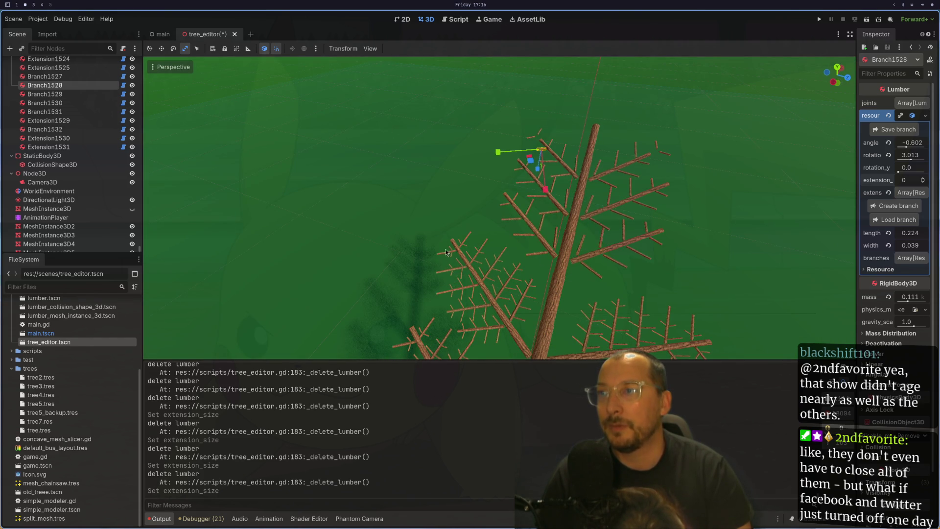
scroll(584, 182, up, 5)
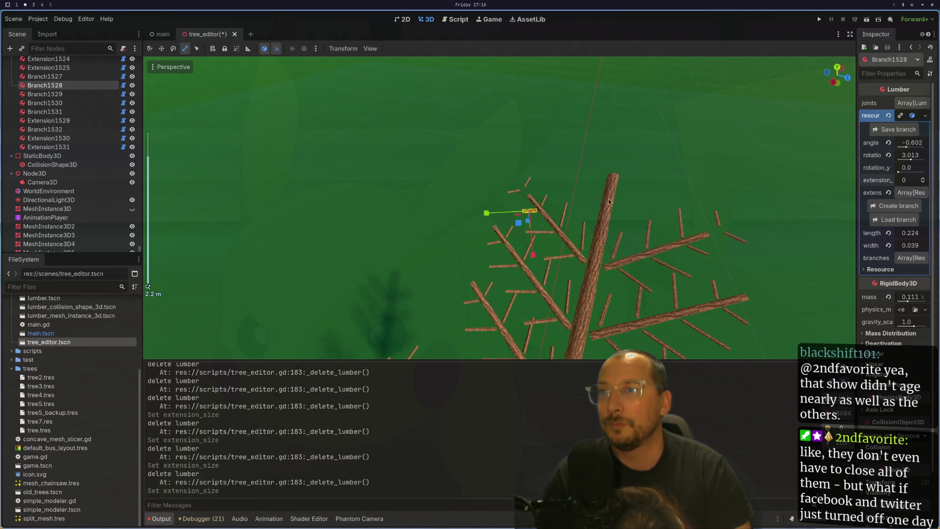
click(607, 195)
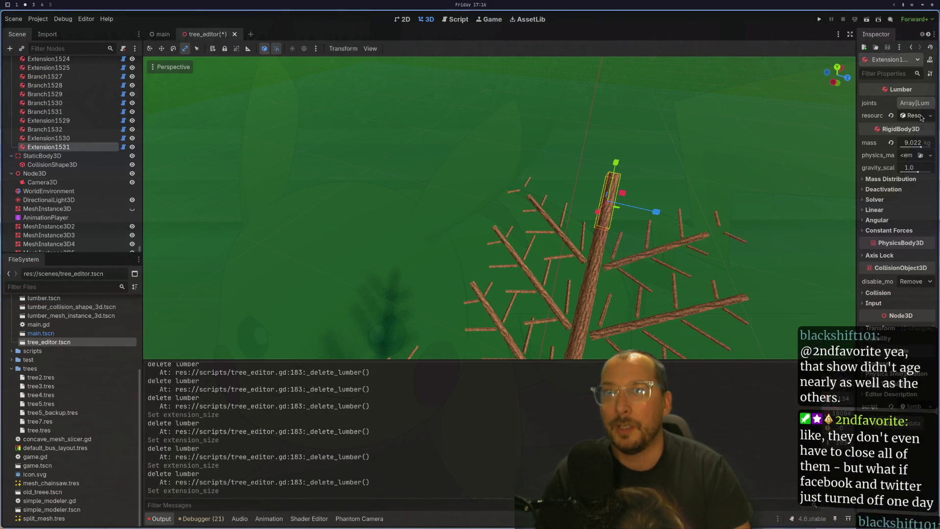
click(919, 119)
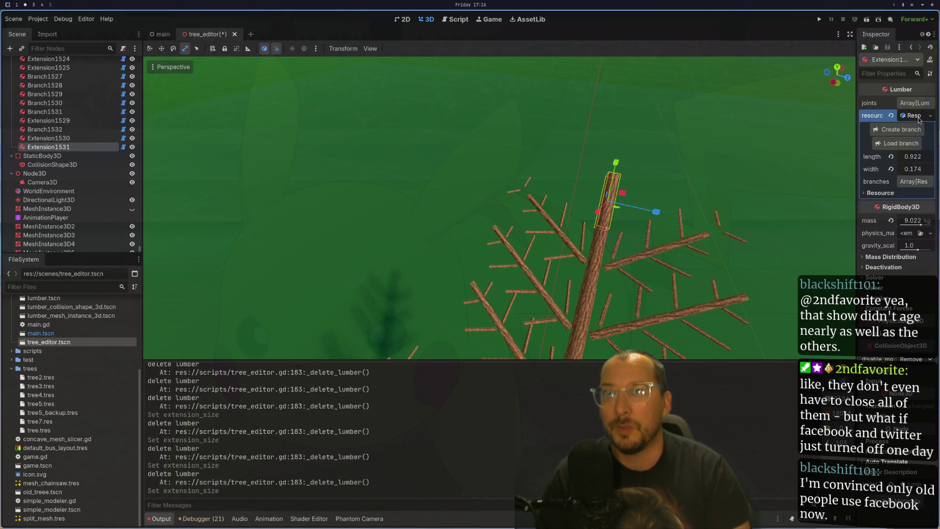
Load wedge.tres as the branch on the trunk-top Extension1531.
click(901, 143)
click(191, 102)
click(176, 82)
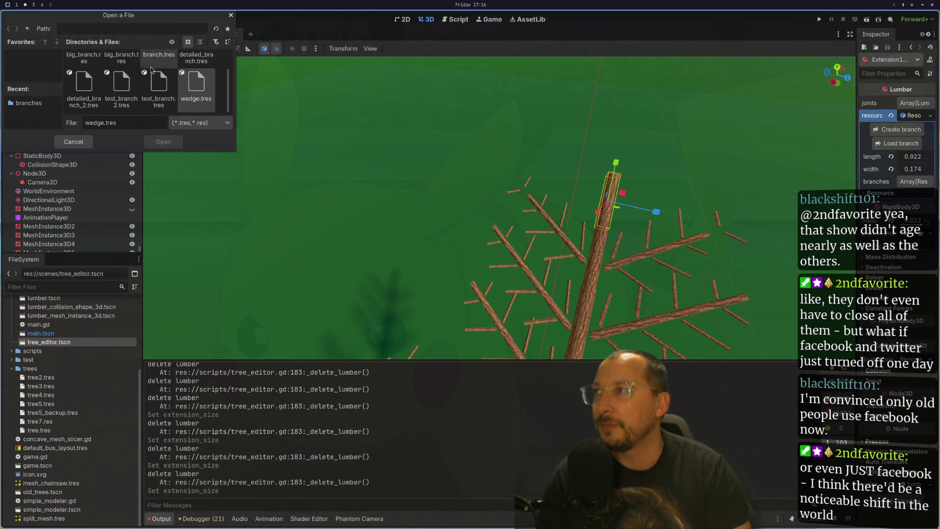
click(188, 83)
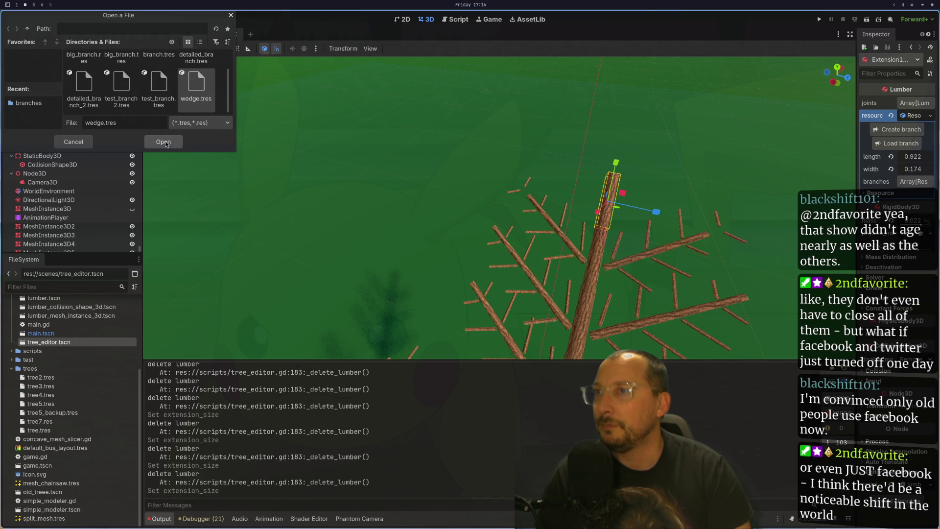
key(Return)
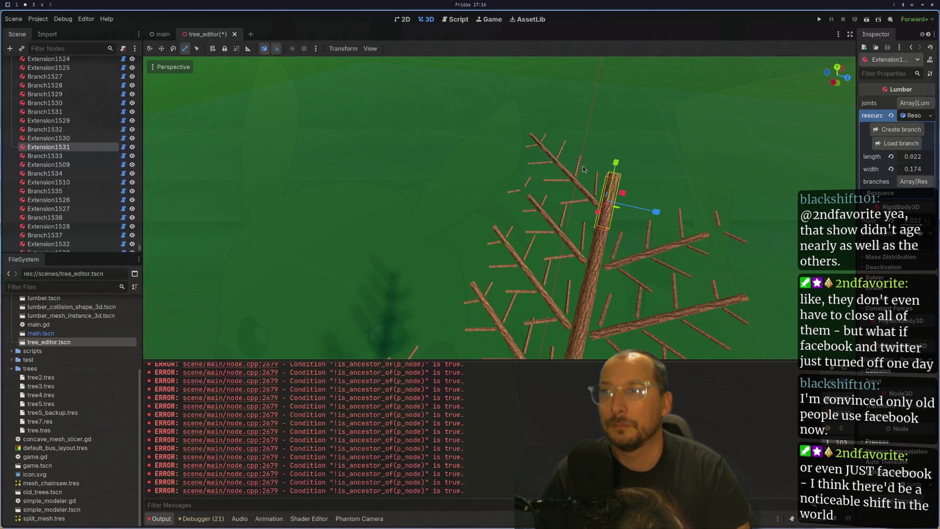
Adjust the new Branch1533's rotation around the trunk and its vertical angle.
click(592, 198)
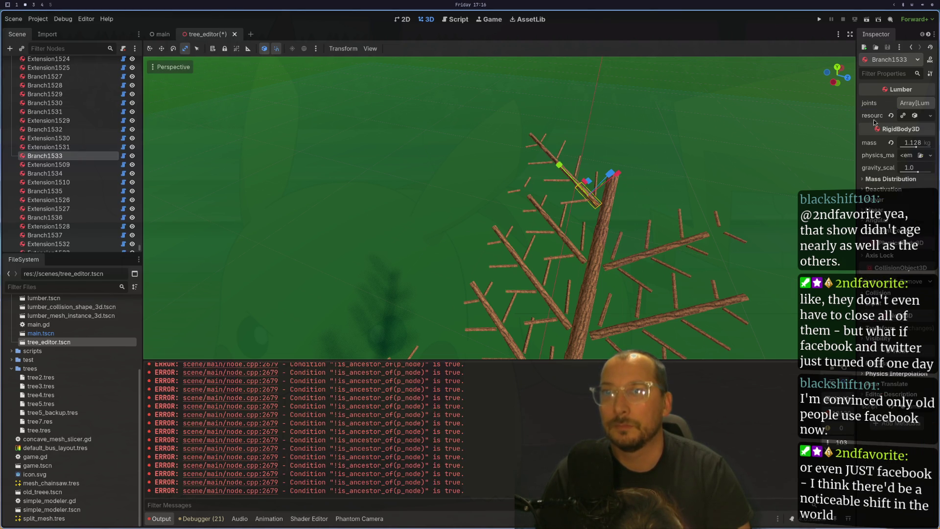
click(919, 120)
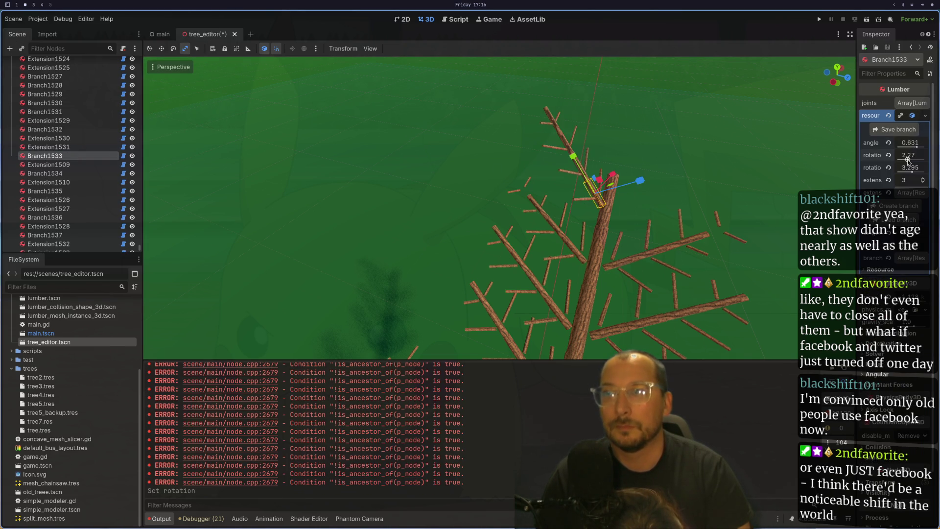
mouse_move(909, 161)
mouse_down()
mouse_move(917, 160)
mouse_move(721, 213)
mouse_move(622, 193)
mouse_move(630, 186)
mouse_move(581, 217)
mouse_move(573, 203)
mouse_up()
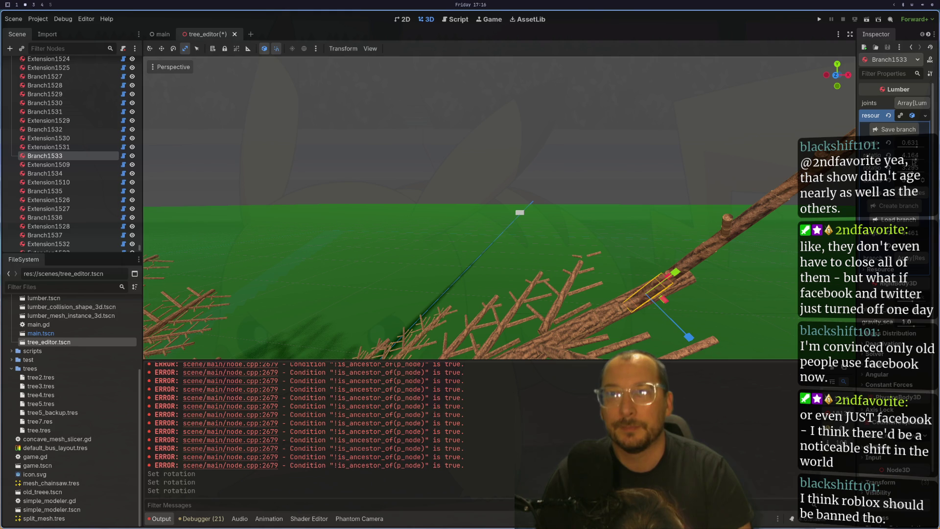
drag(917, 160, 918, 160)
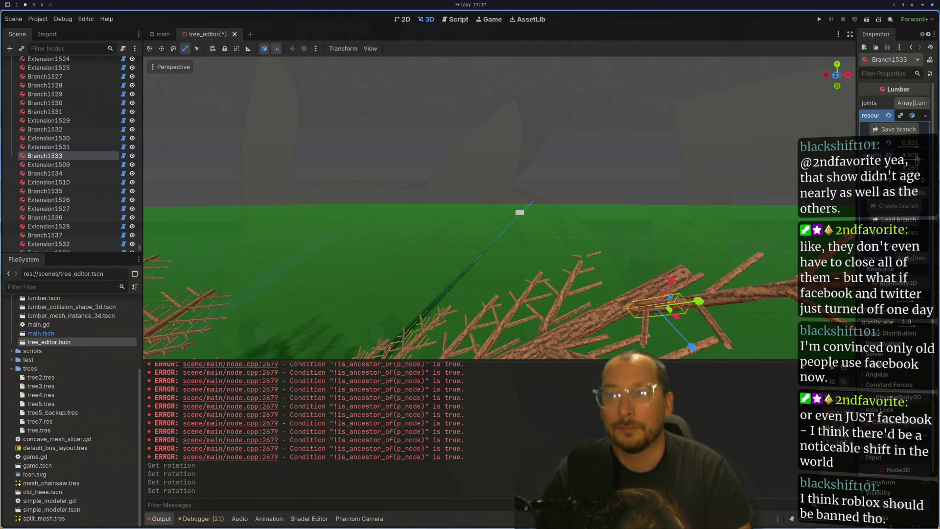
mouse_move(744, 196)
mouse_down()
mouse_move(676, 202)
mouse_move(686, 219)
mouse_up()
mouse_move(911, 171)
mouse_down()
mouse_move(915, 159)
mouse_move(910, 173)
mouse_up()
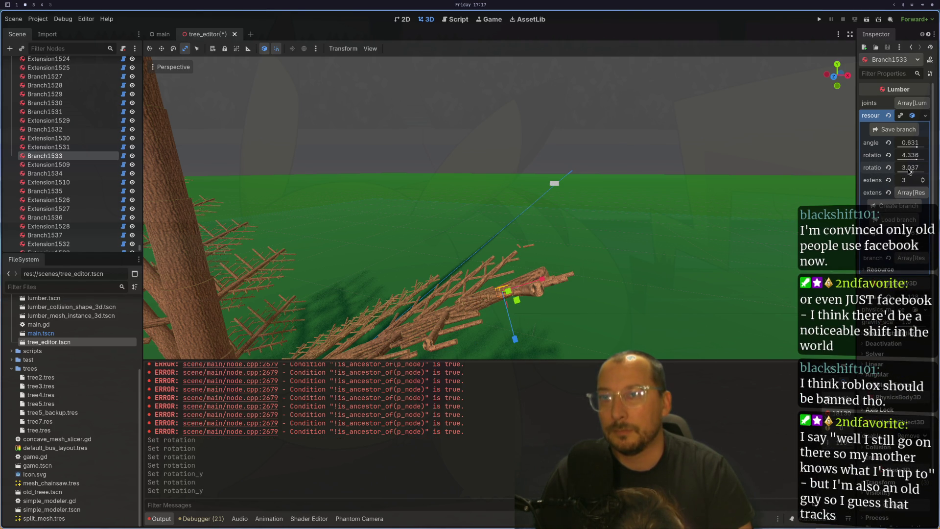
drag(916, 159, 913, 164)
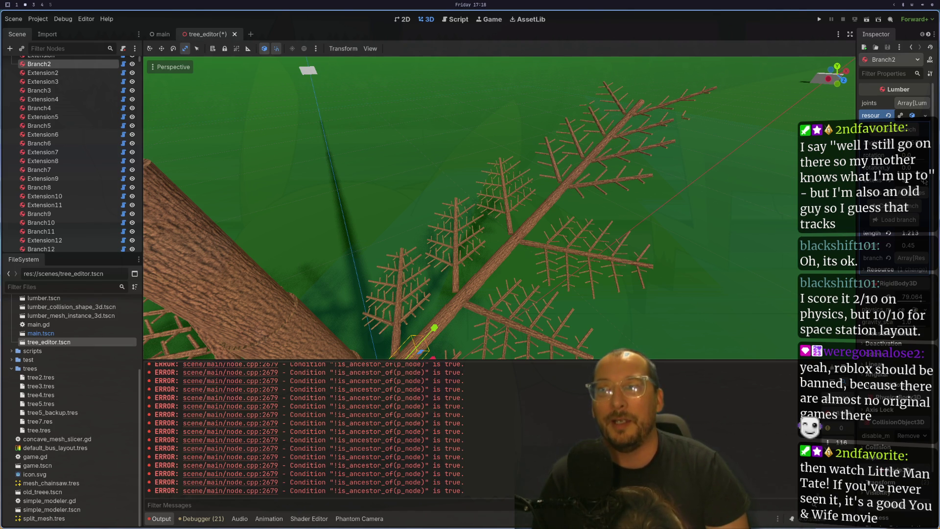
Drag Branch2's extension spinbox in the Lumber resource up to 10.
drag(842, 443, 843, 442)
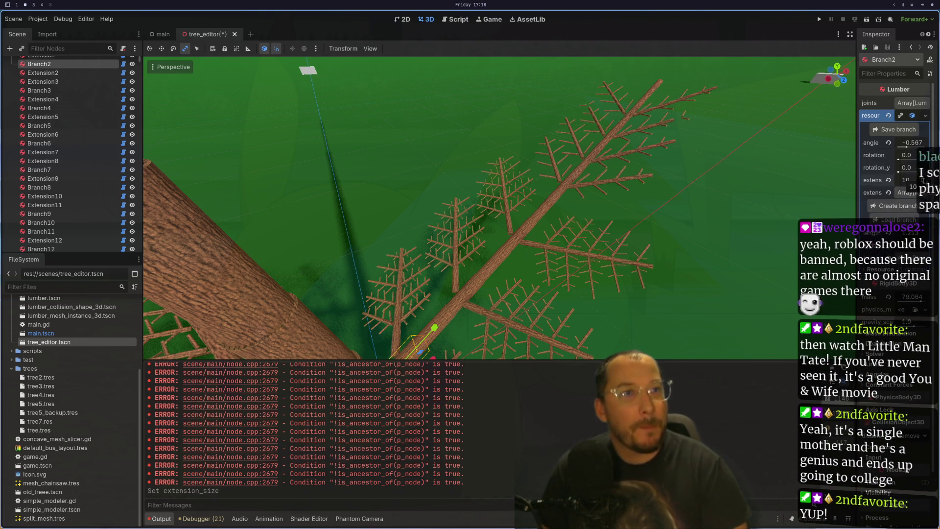
scroll(613, 117, down, 5)
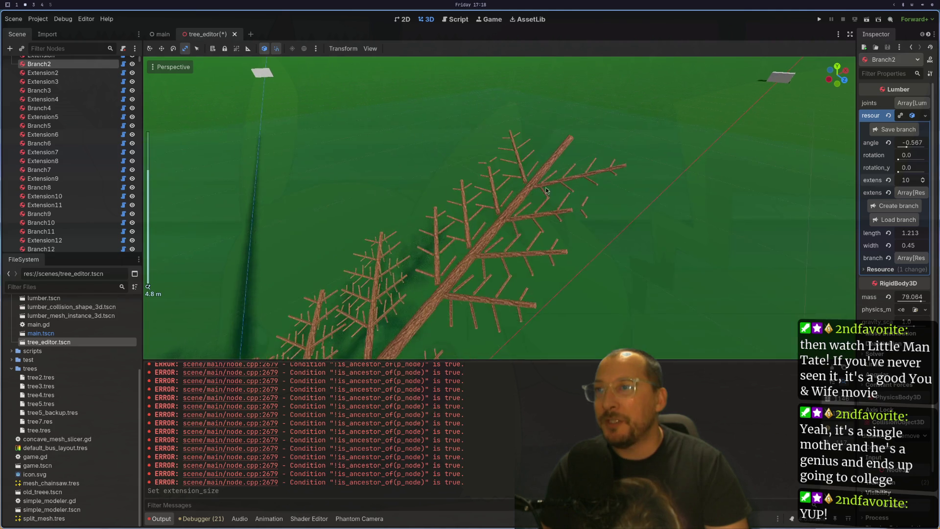
scroll(528, 192, up, 4)
Grow two new branches from the tree's top extension piece.
click(599, 115)
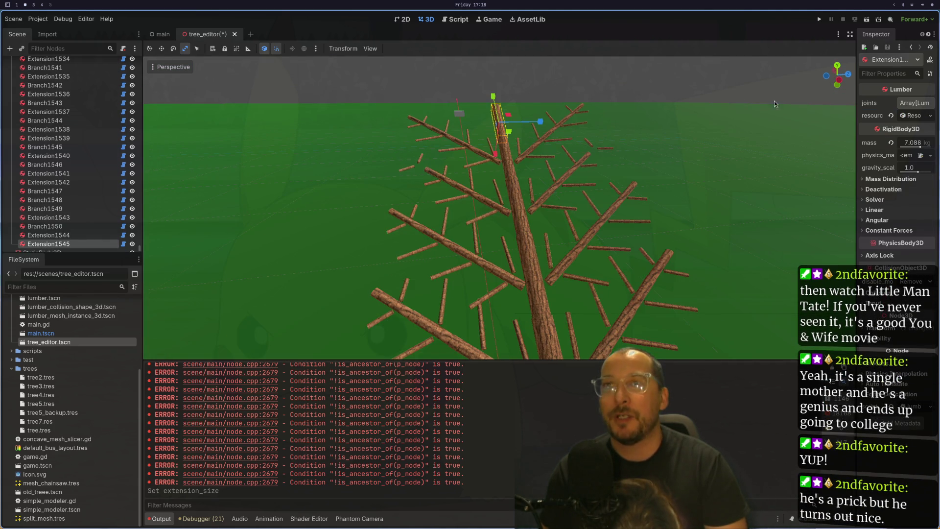
click(916, 116)
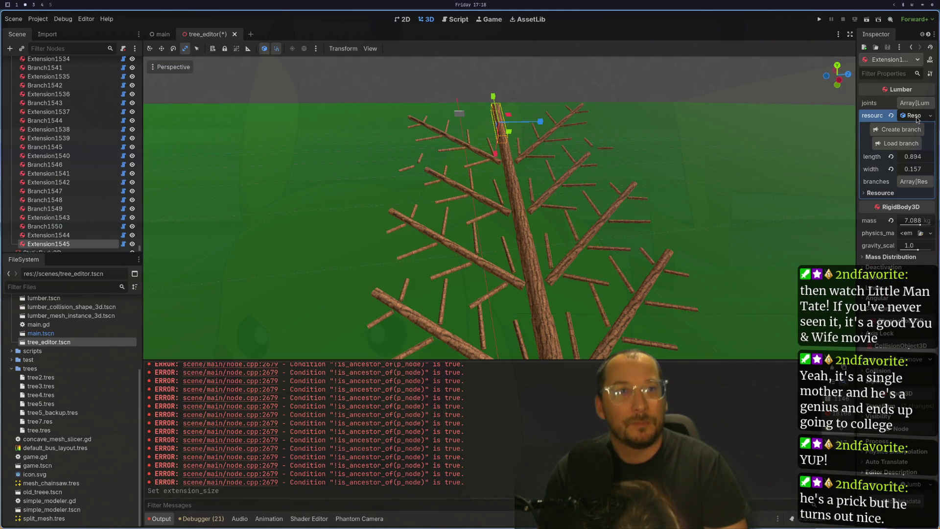
click(900, 131)
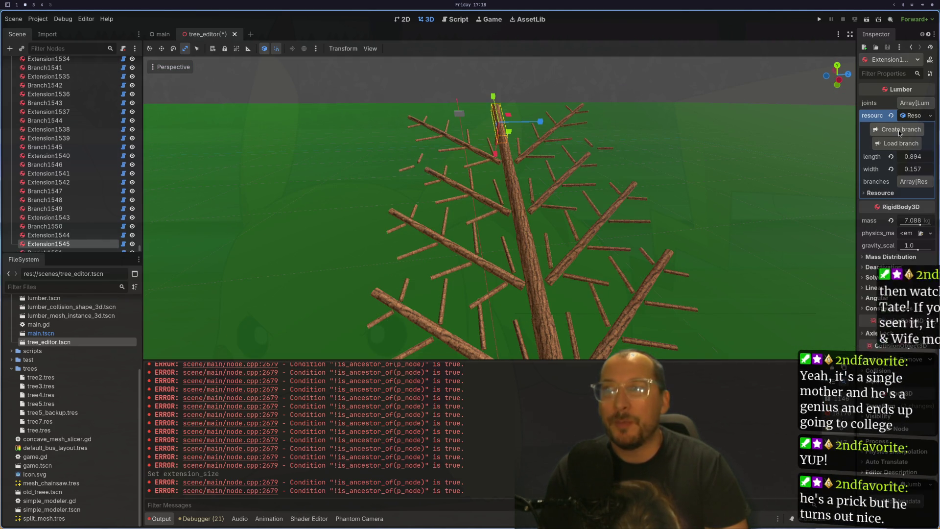
drag(588, 220, 565, 198)
scroll(551, 184, up, 5)
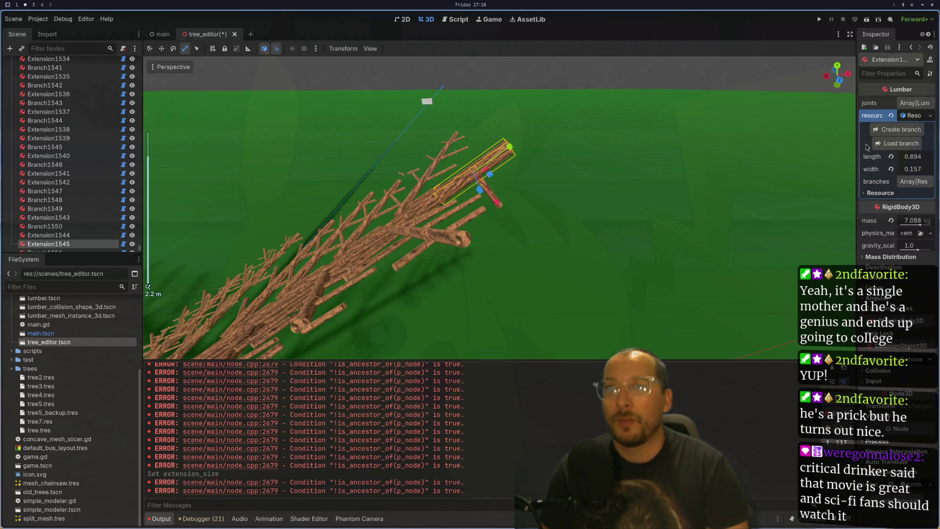
click(899, 129)
Focus on the new Branch1552, rotate it around its parent and level its angle.
click(534, 189)
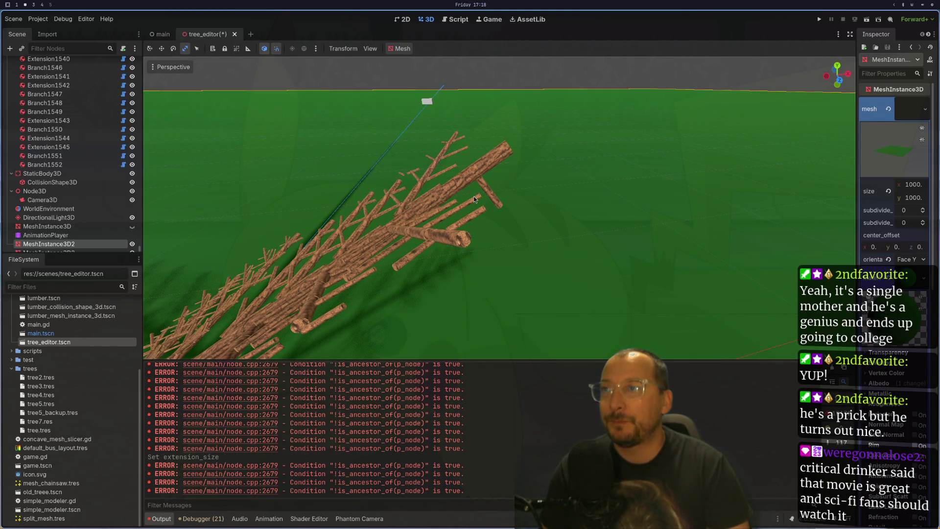
click(479, 192)
key(f)
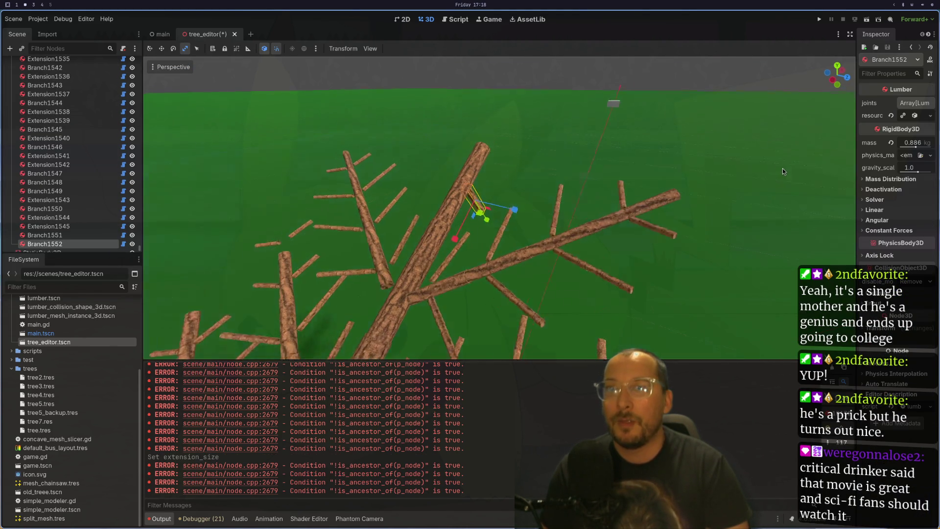
click(921, 116)
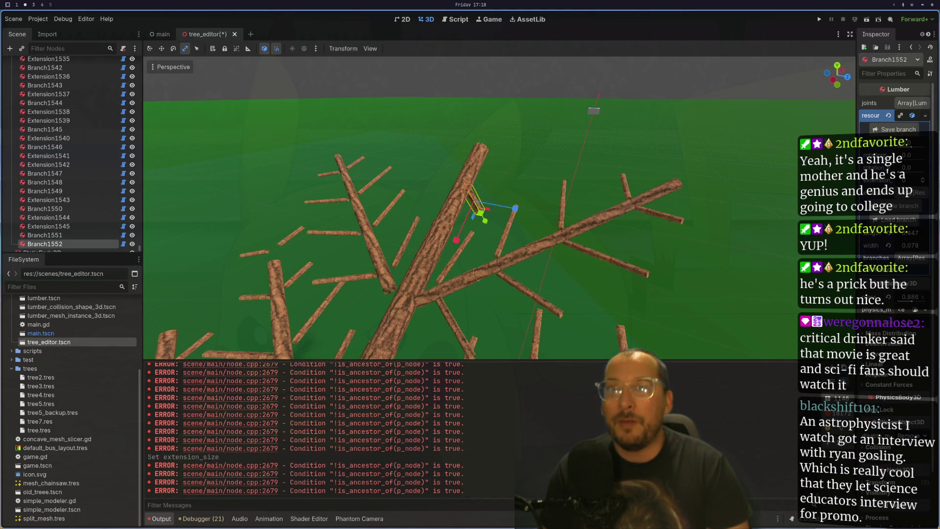
mouse_move(905, 161)
mouse_down()
mouse_move(921, 161)
mouse_move(910, 161)
mouse_up()
scroll(590, 192, up, 5)
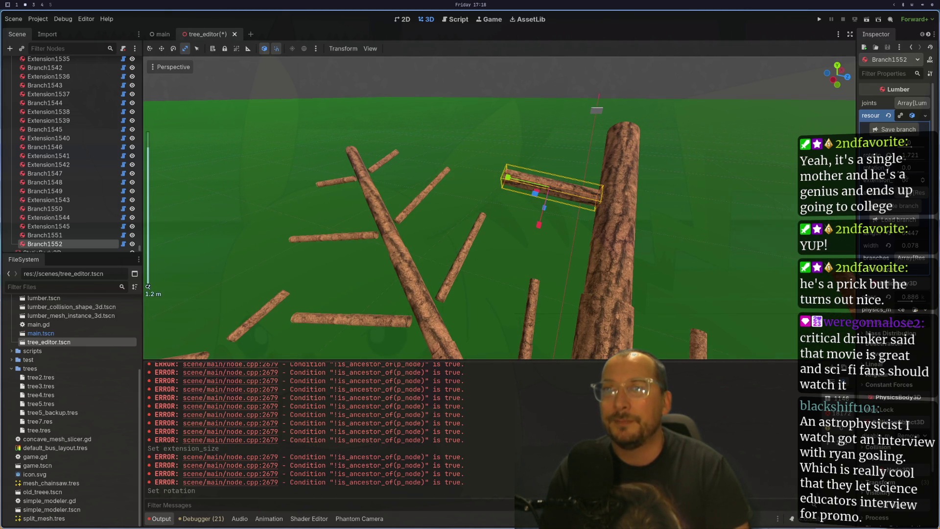
drag(912, 147, 910, 147)
mouse_move(784, 201)
mouse_down()
mouse_move(645, 195)
mouse_move(568, 245)
mouse_up()
Set Branch1551's angle to -0.473 and swing it up along the trunk to 4.476.
click(799, 182)
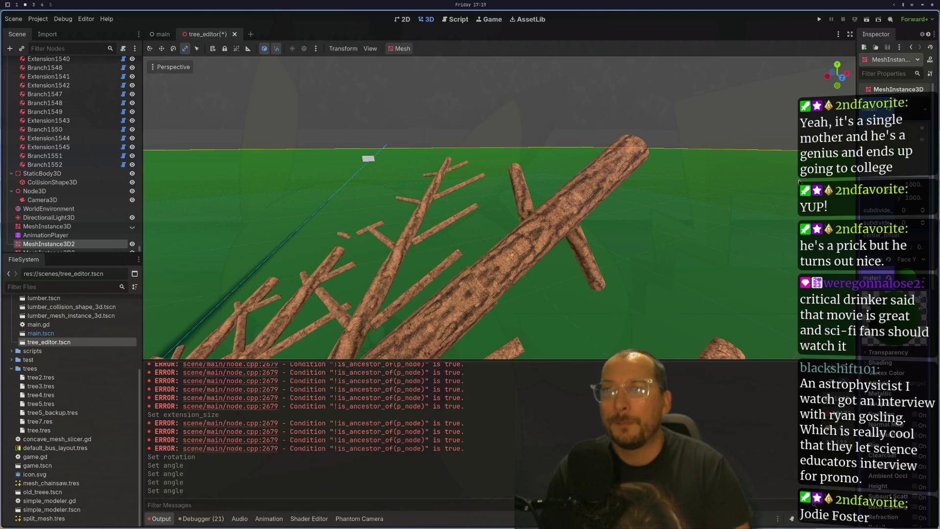
click(570, 249)
drag(570, 249, 731, 179)
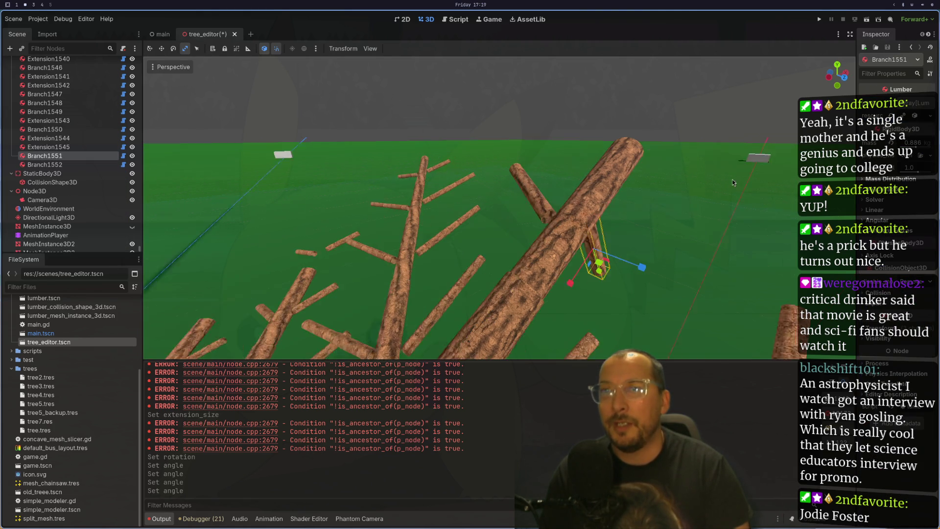
click(916, 122)
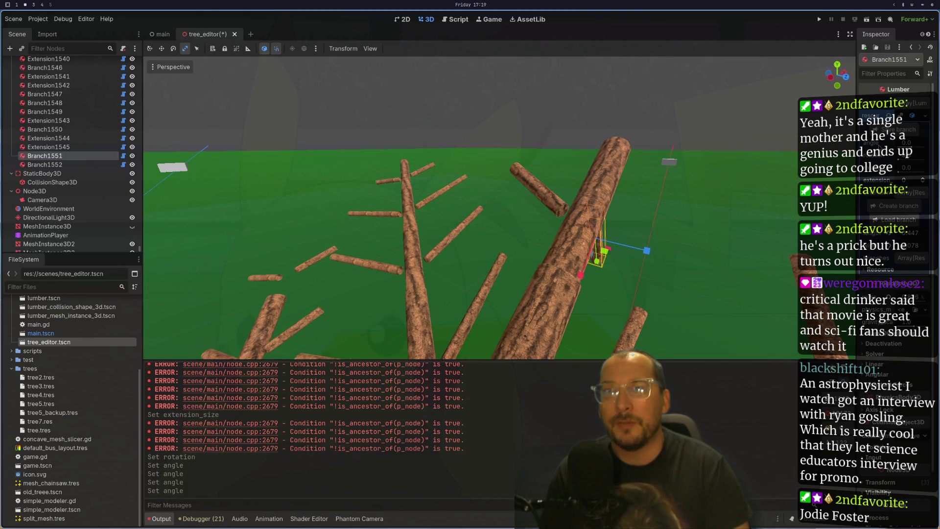
drag(581, 276, 584, 281)
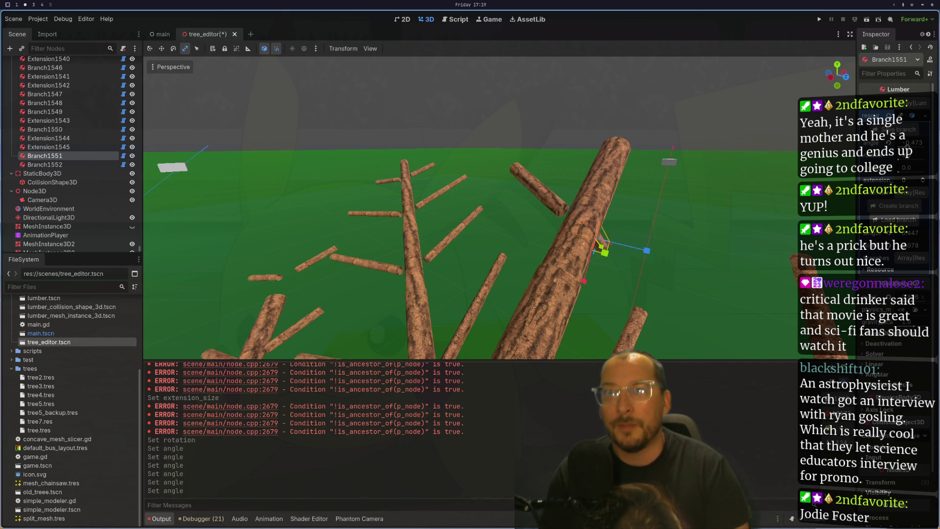
drag(904, 161, 918, 161)
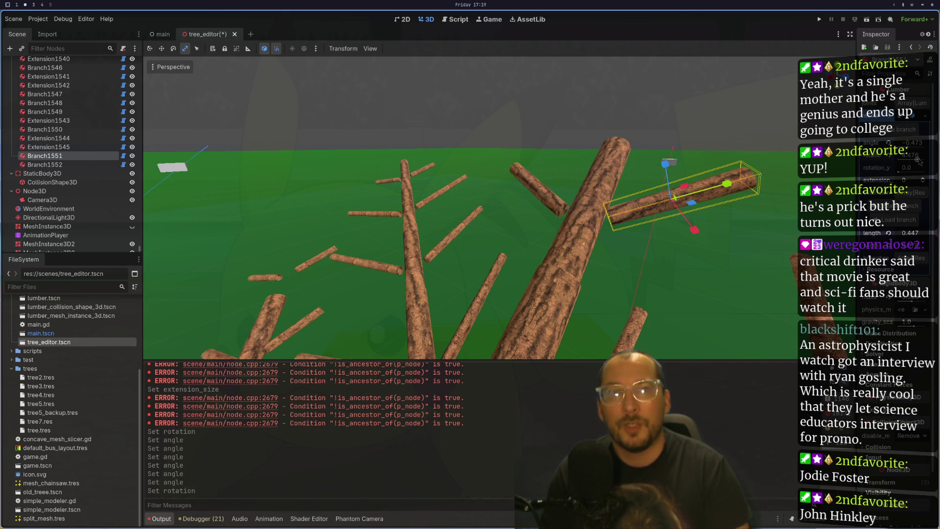
Zoom out to inspect the whole tree, then select the TreeEditor root node.
scroll(624, 243, down, 5)
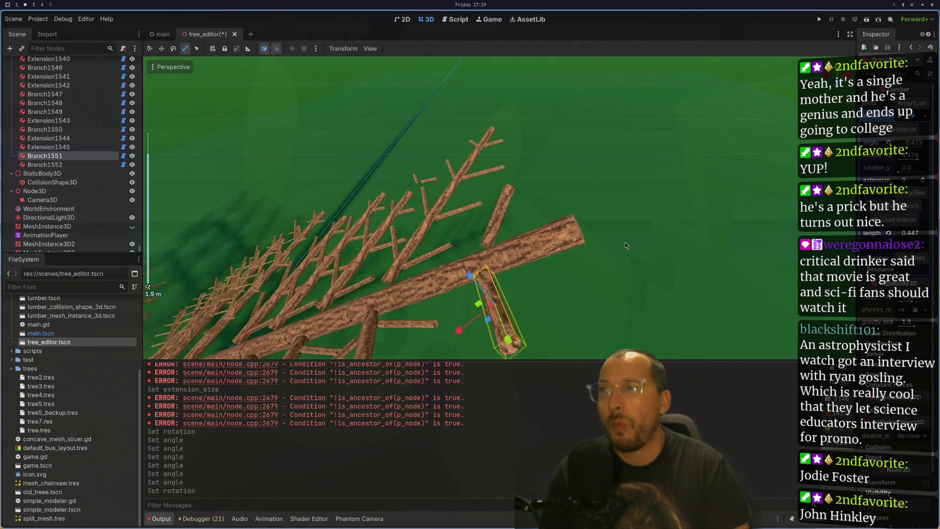
scroll(654, 222, down, 10)
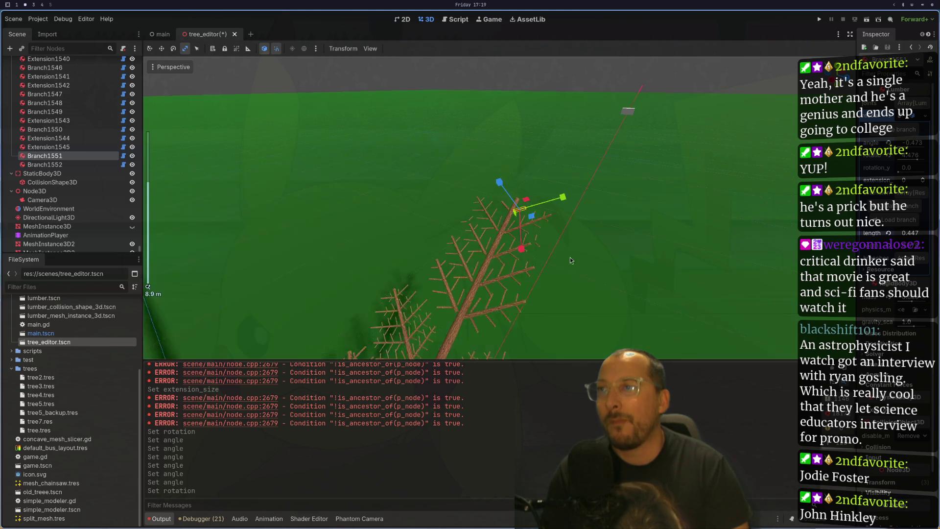
scroll(548, 271, down, 4)
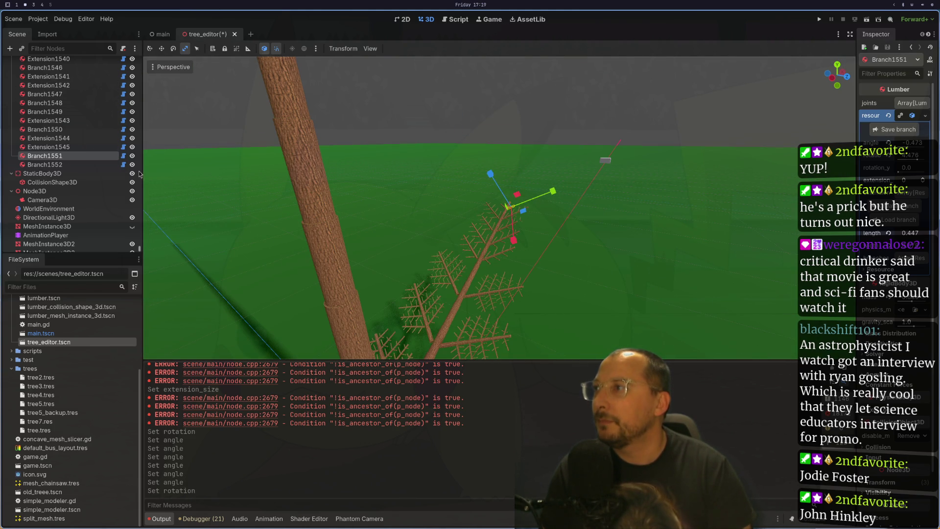
scroll(137, 174, up, 3)
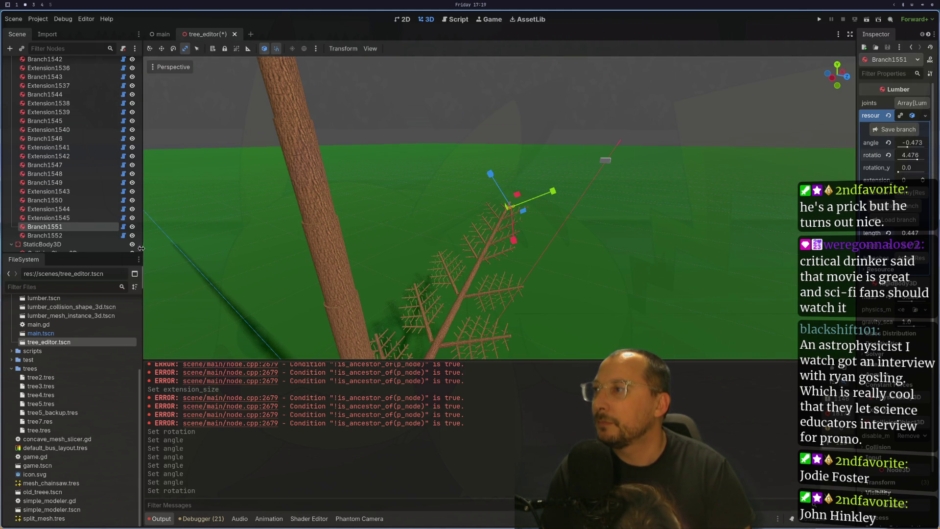
drag(142, 248, 140, 57)
click(33, 63)
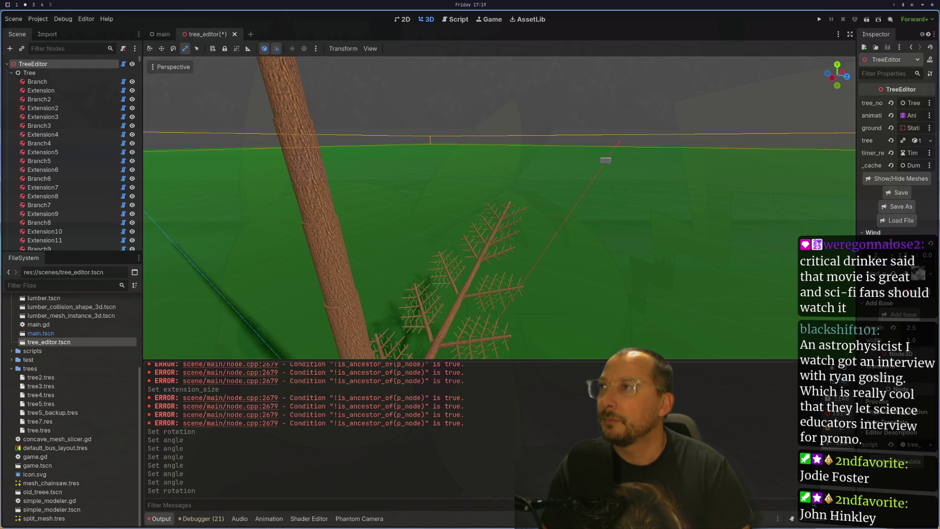
Save the tree_editor scene with Ctrl+S, close its tab, then reopen tree_editor.tscn.
key(ctrl+s)
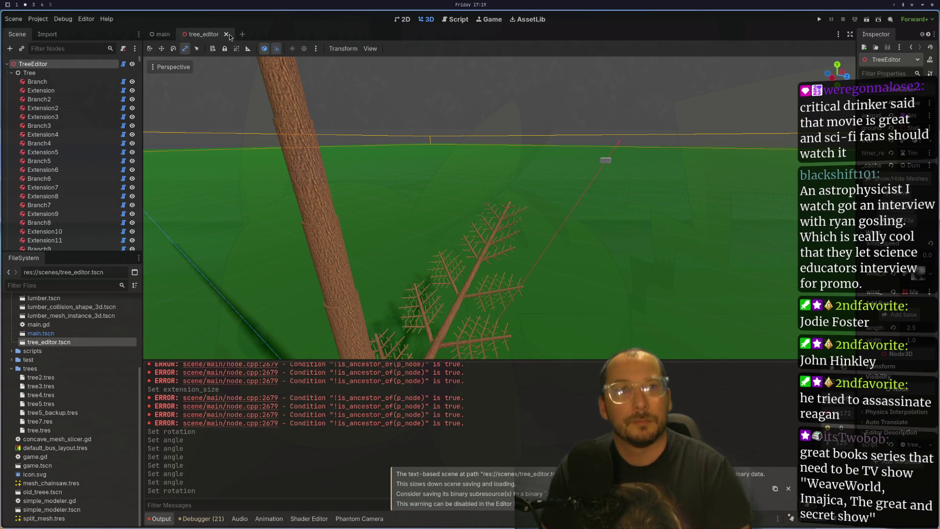
click(227, 34)
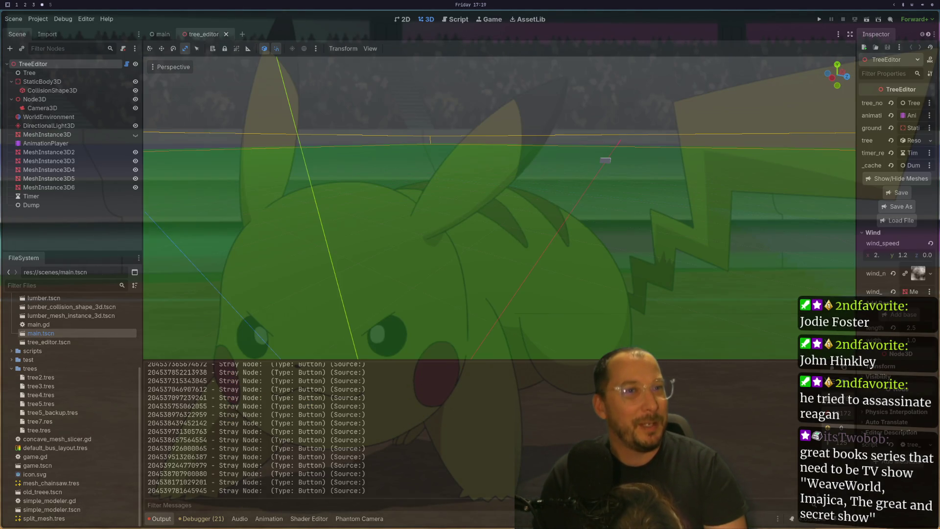
double_click(49, 342)
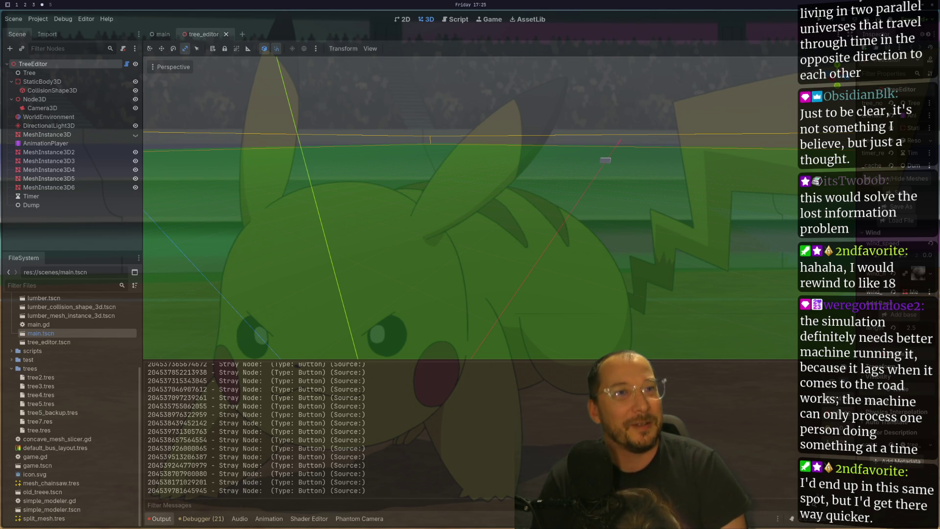
Switch workspaces to show tree_editor.gd in Neovim.
key(super+2)
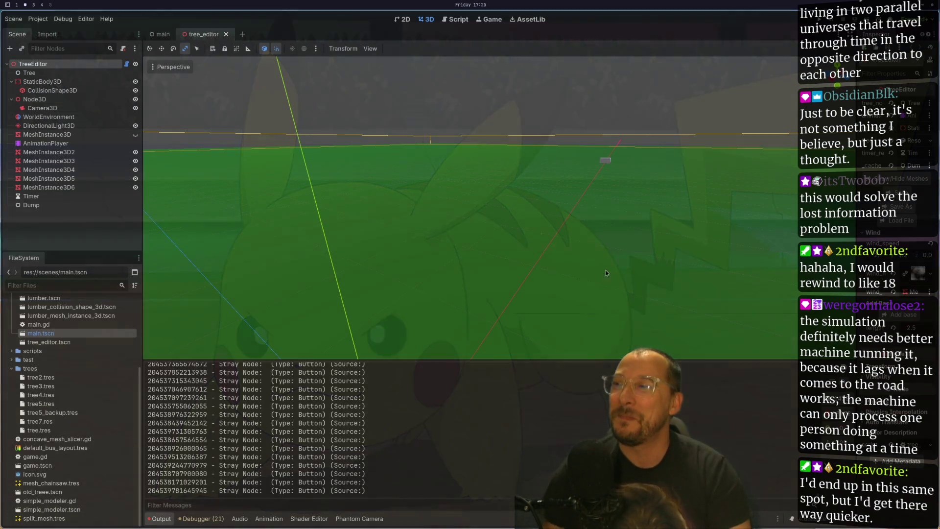
key(super+1)
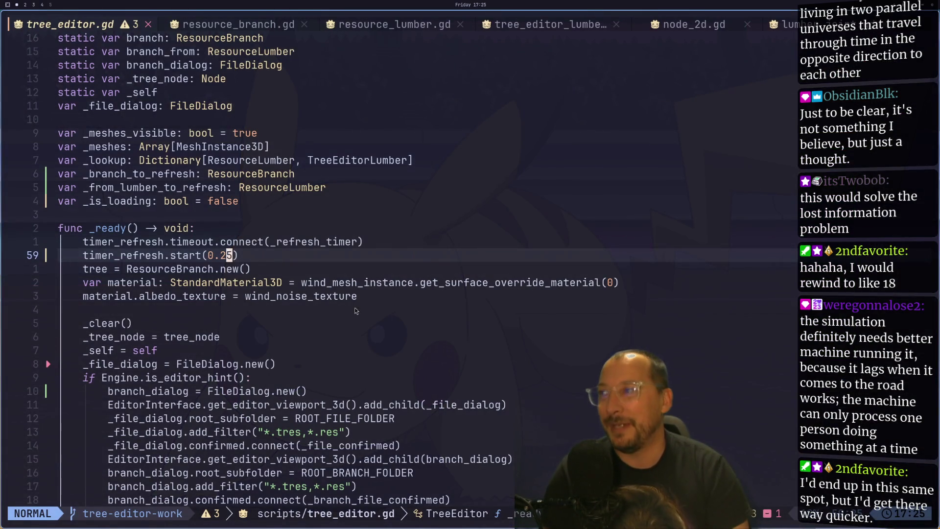
Flip between Neovim and Godot workspaces, ending in Godot's viewport zoomed out.
key(super+2)
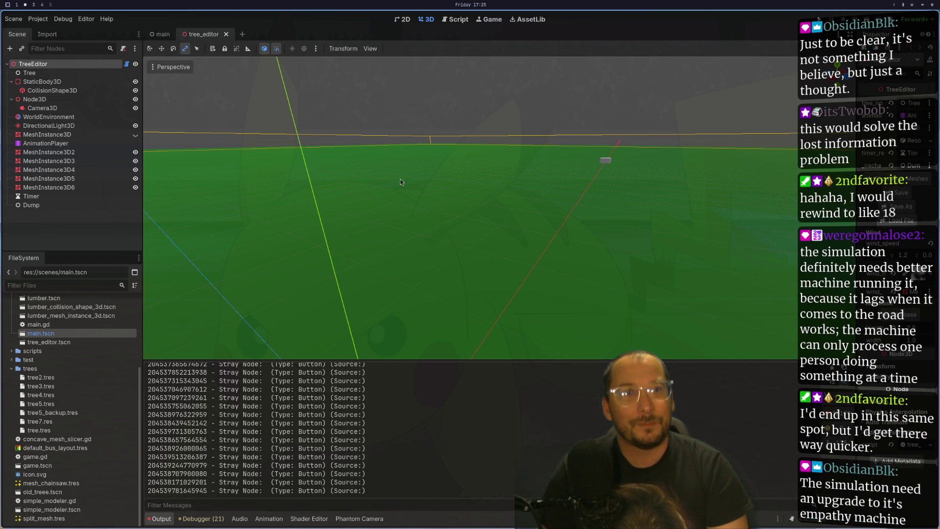
key(super+1)
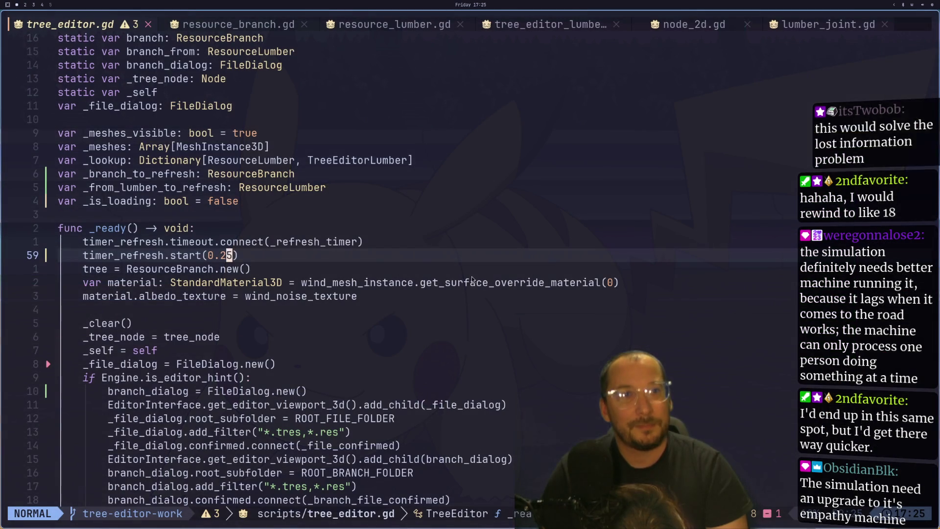
key(super+2)
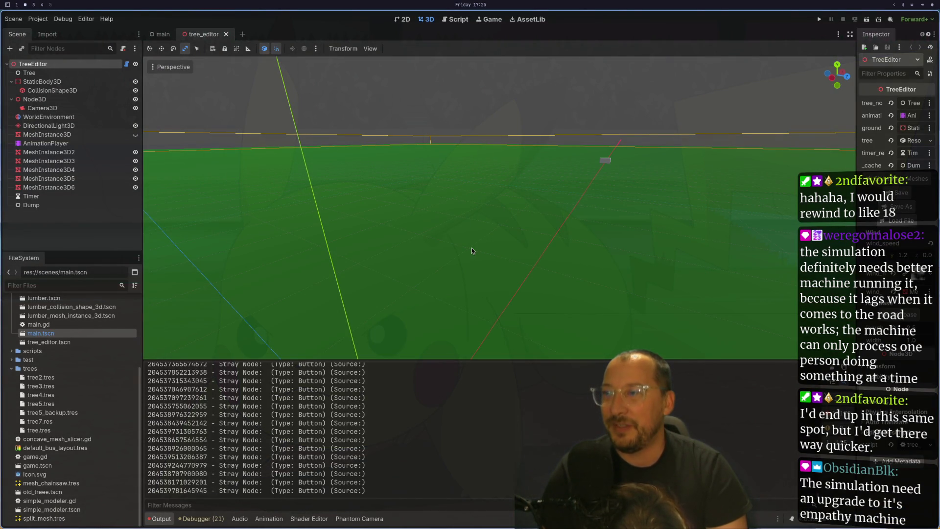
scroll(539, 228, down, 5)
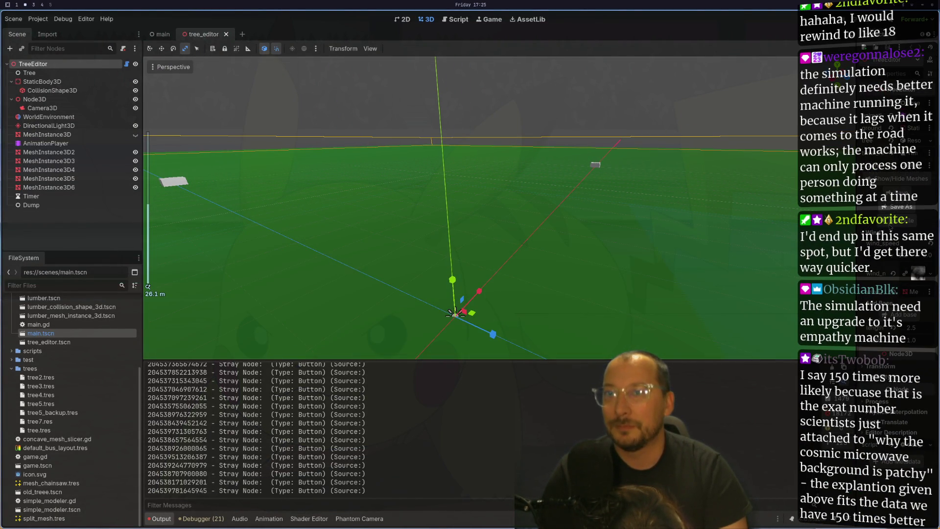
Open the Inspector's Load File picker and choose tree7.res in the trees folder.
click(933, 205)
click(125, 93)
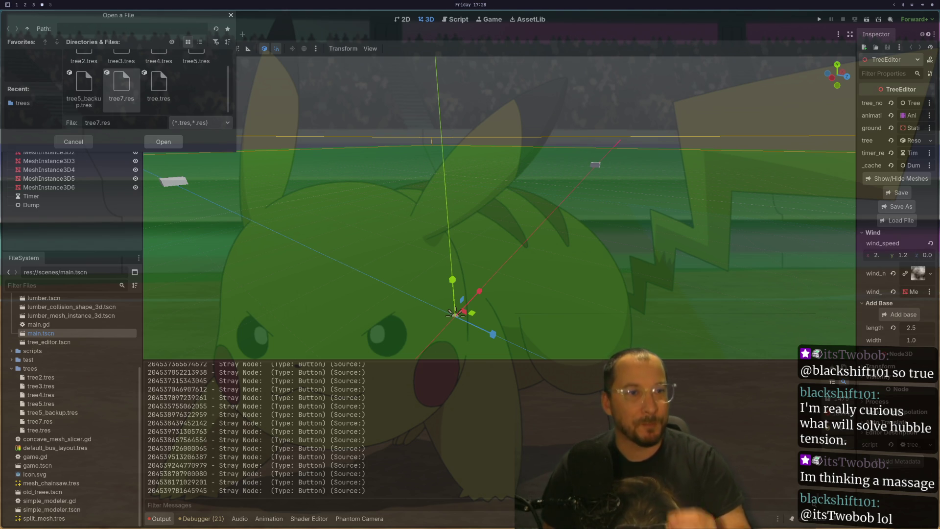
Open tree7.res, then orbit and zoom around the loaded tree and select a branch.
key(Return)
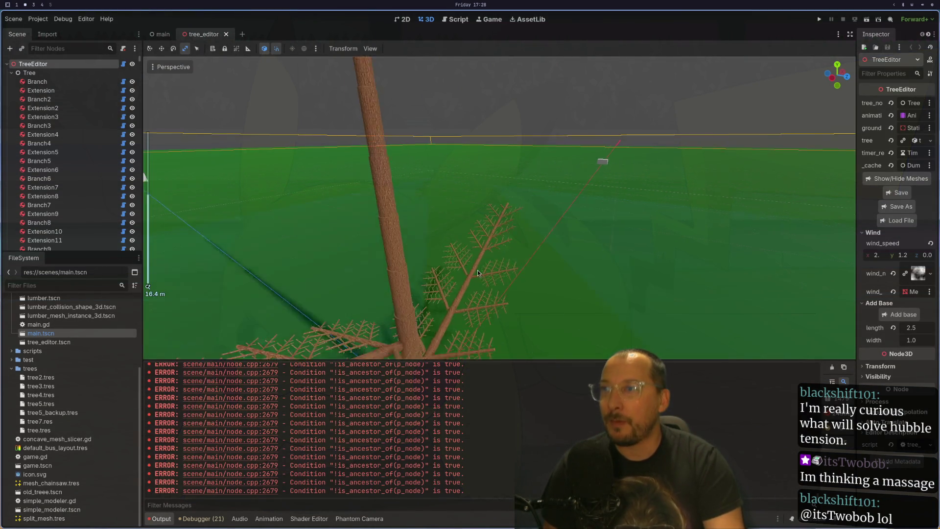
mouse_move(477, 270)
mouse_down()
mouse_move(489, 268)
mouse_move(483, 286)
mouse_move(548, 288)
mouse_up()
scroll(547, 290, up, 5)
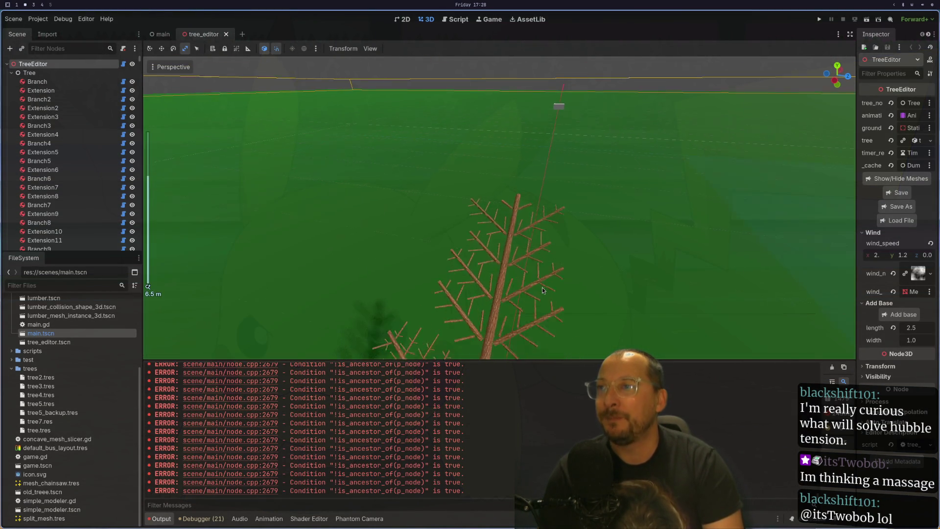
click(531, 251)
scroll(627, 239, up, 4)
scroll(674, 260, down, 8)
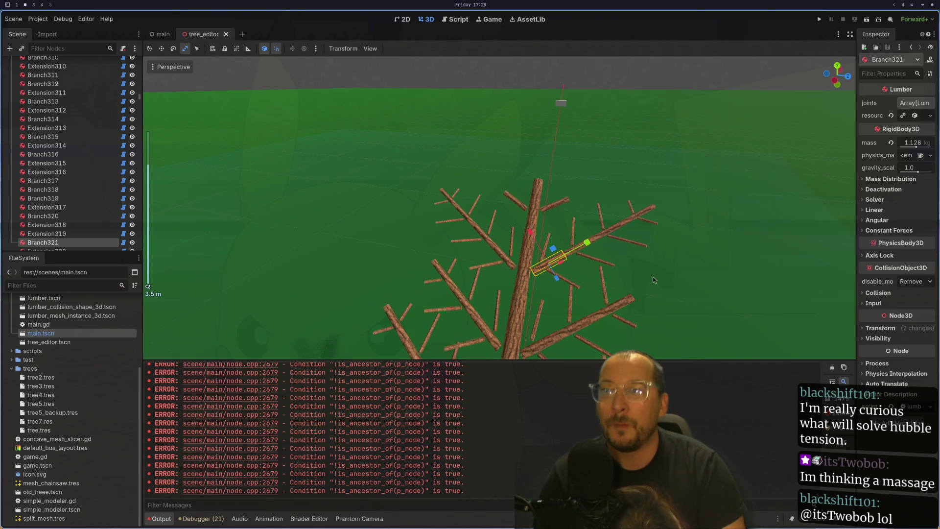
drag(616, 292, 644, 284)
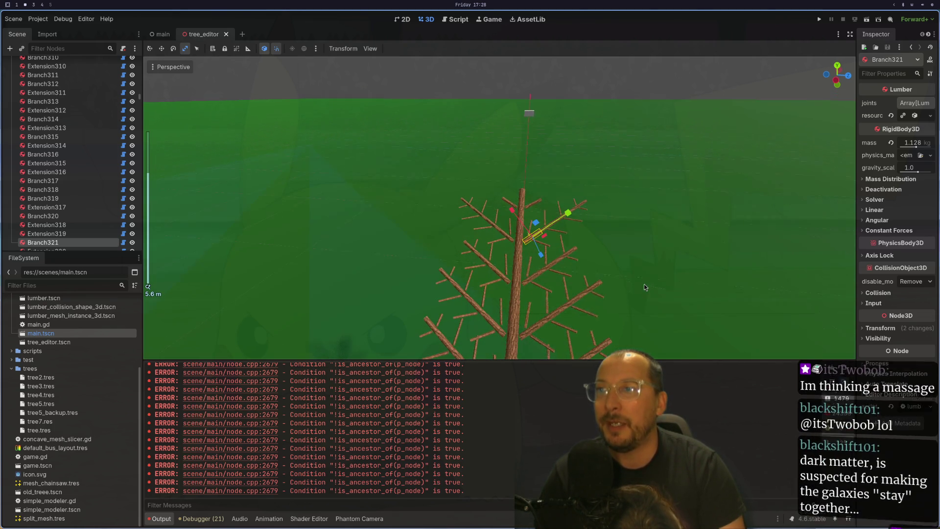
scroll(642, 287, up, 3)
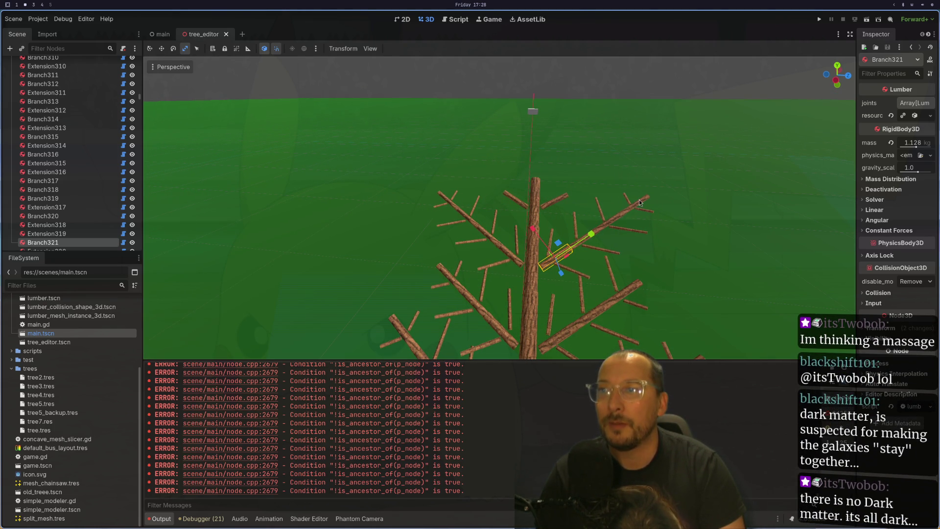
Select Branch321 and reduce its extension count from 3 to 1.
click(645, 205)
click(558, 255)
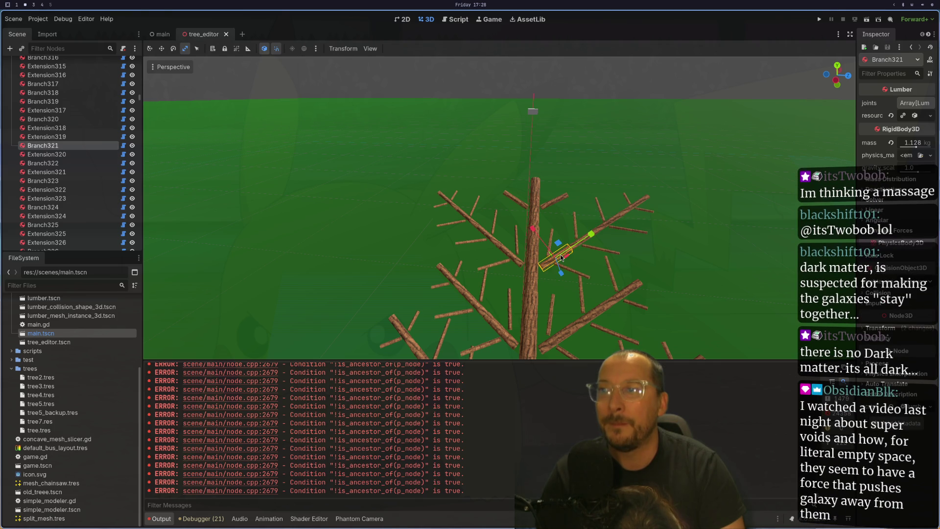
click(930, 116)
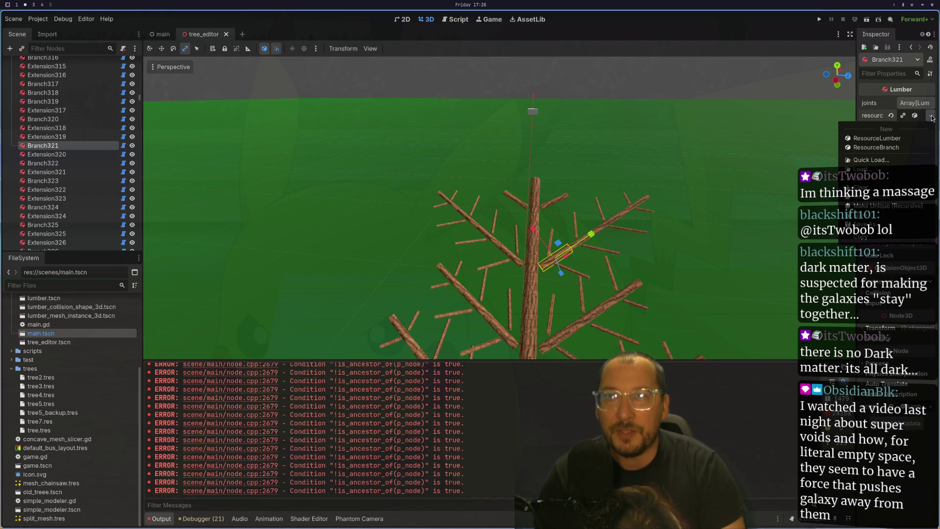
click(925, 120)
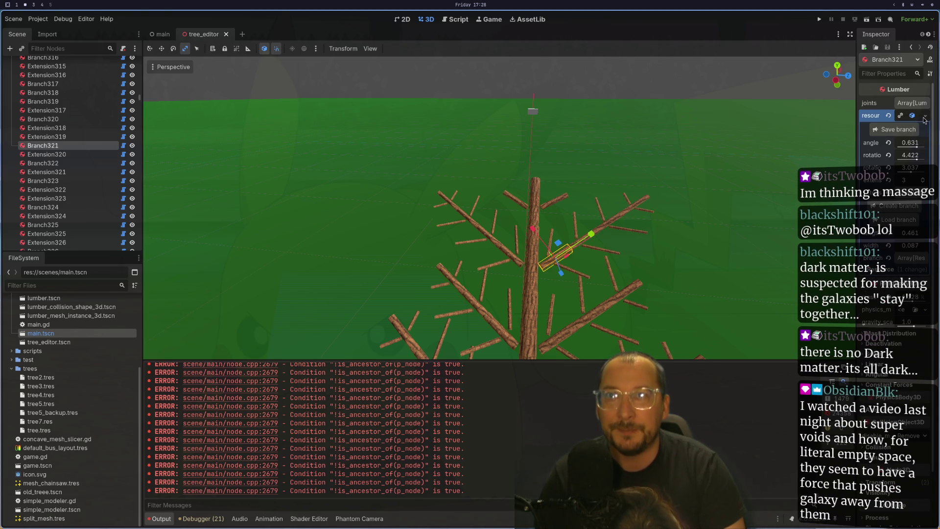
click(924, 185)
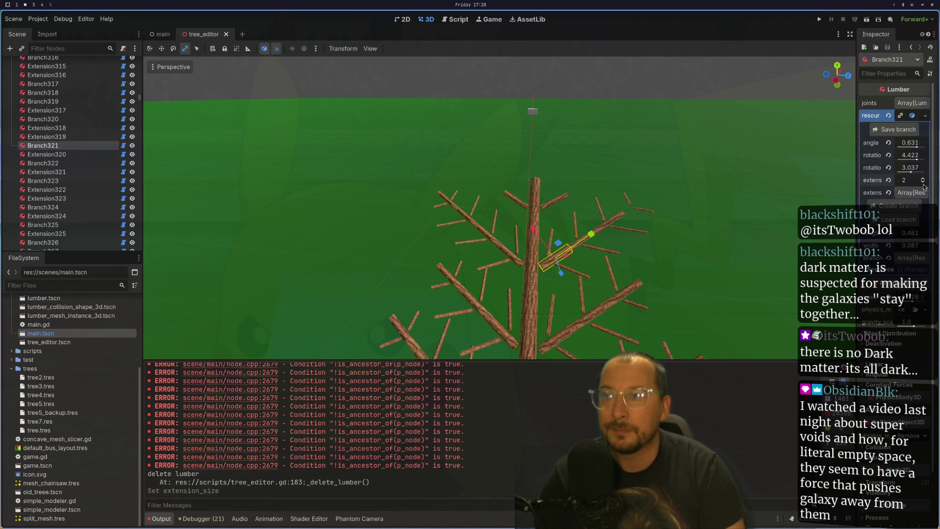
click(924, 185)
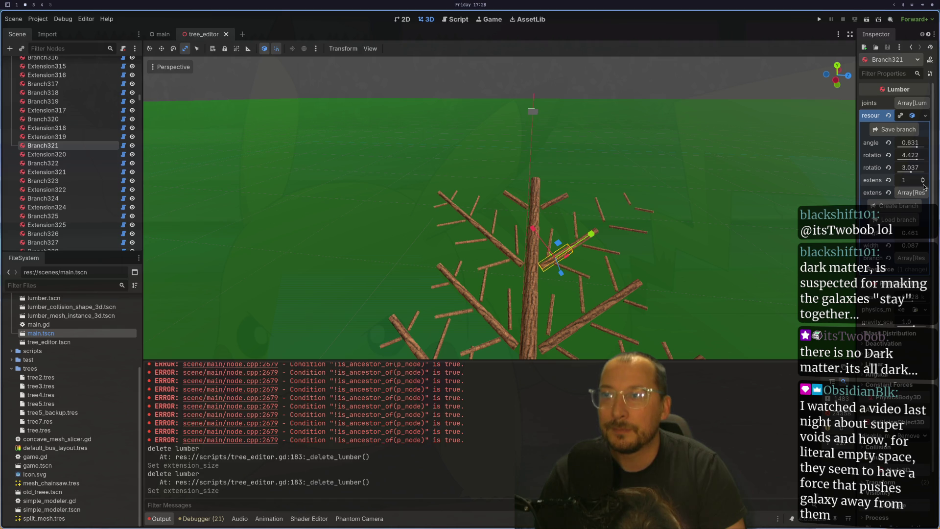
Reduce Branch330's extension count from 3 to 1.
click(488, 237)
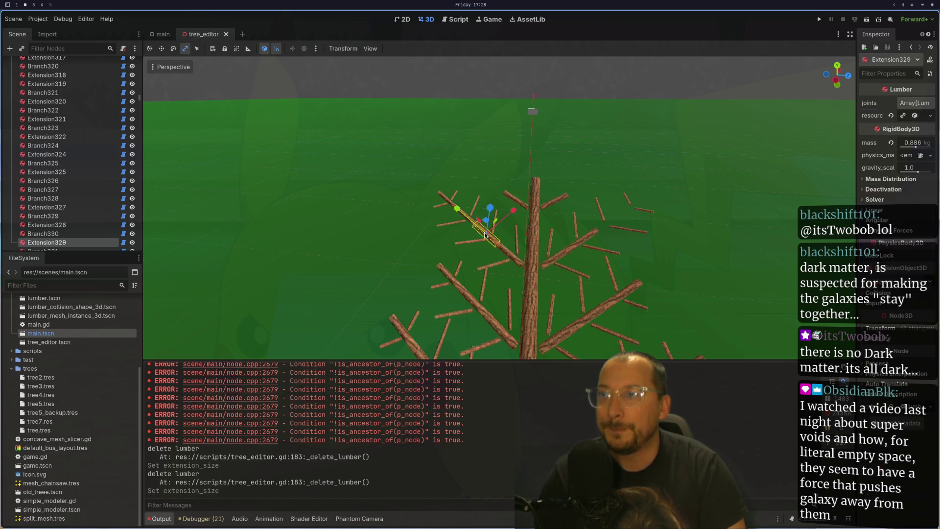
click(512, 264)
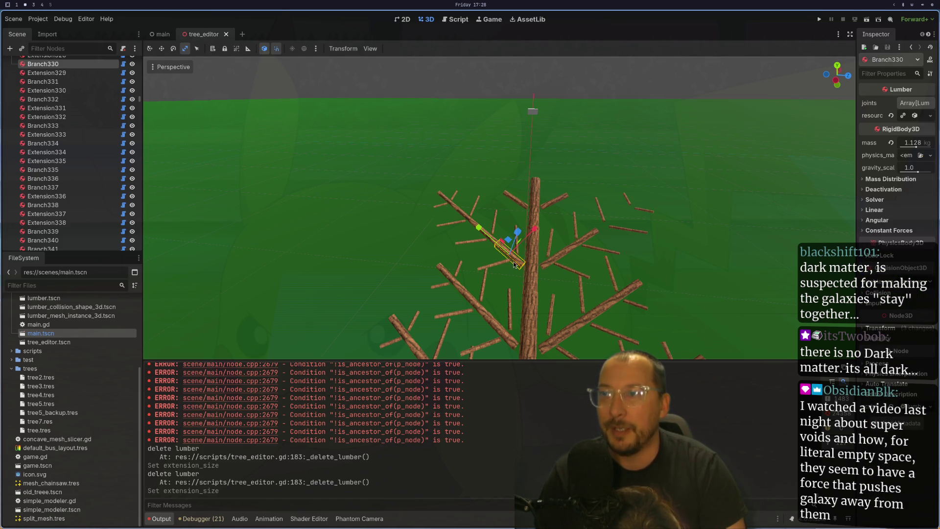
click(930, 116)
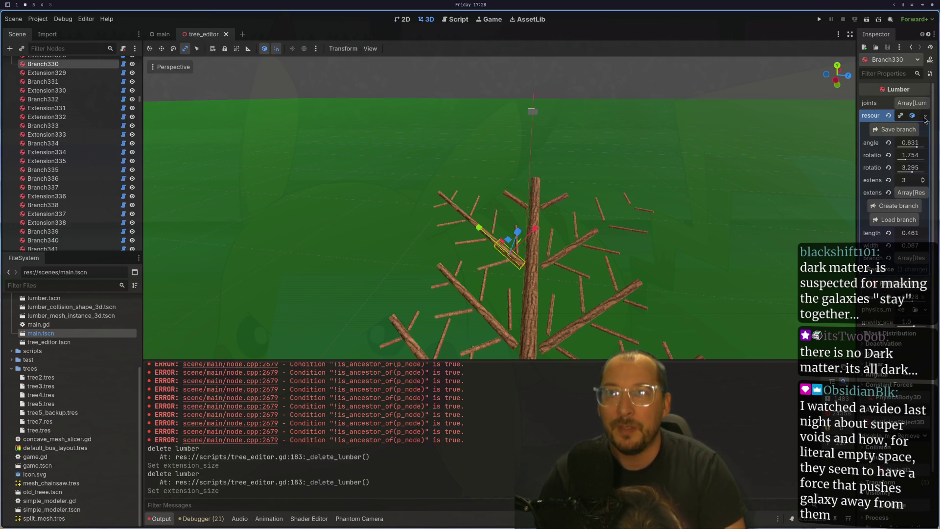
click(924, 184)
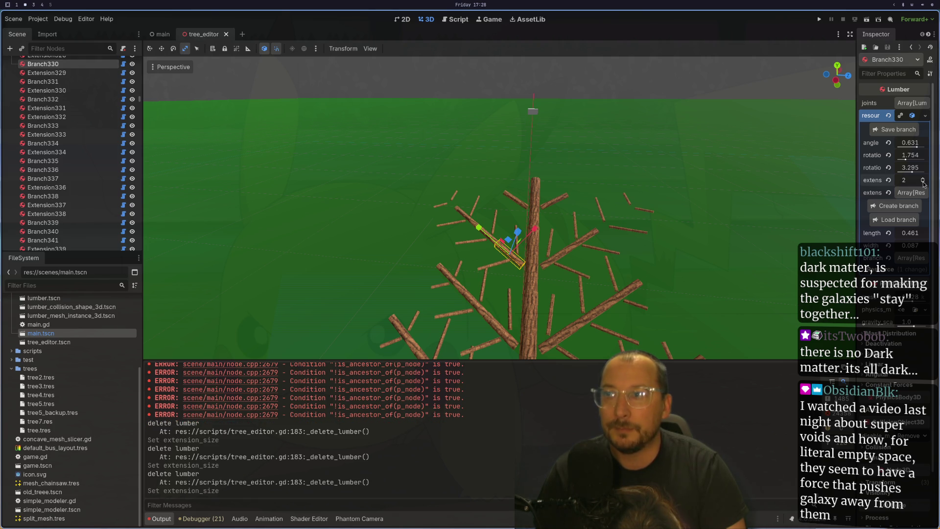
click(923, 183)
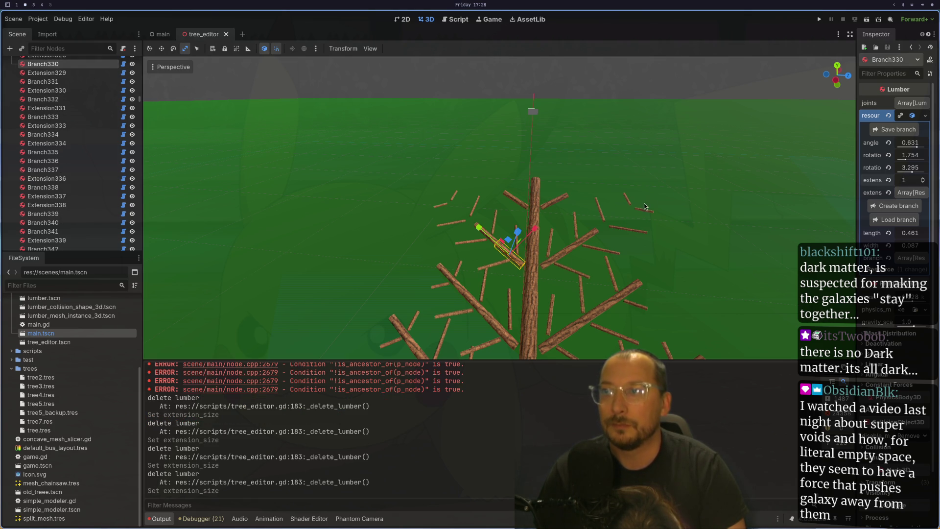
Set the extensions of Branch332 and Branch331 to 0.
scroll(612, 238, up, 3)
scroll(583, 201, up, 2)
click(601, 188)
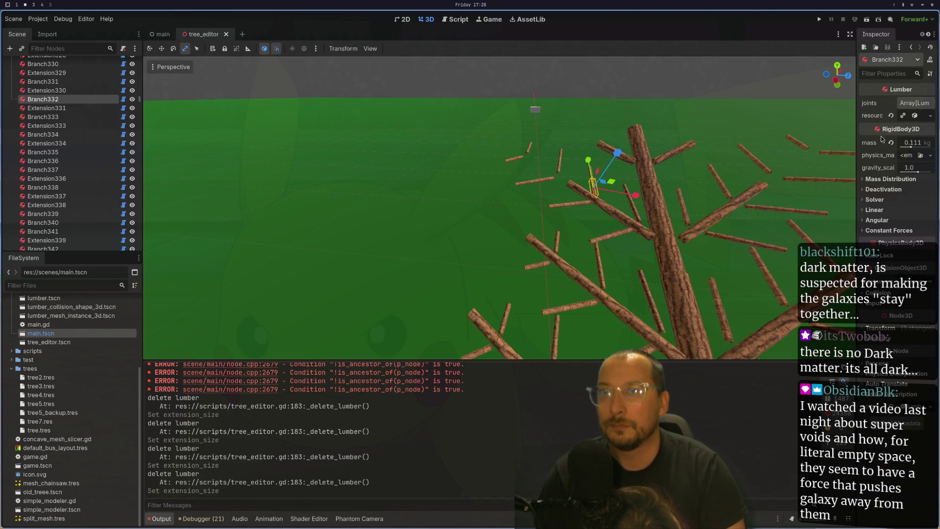
click(923, 117)
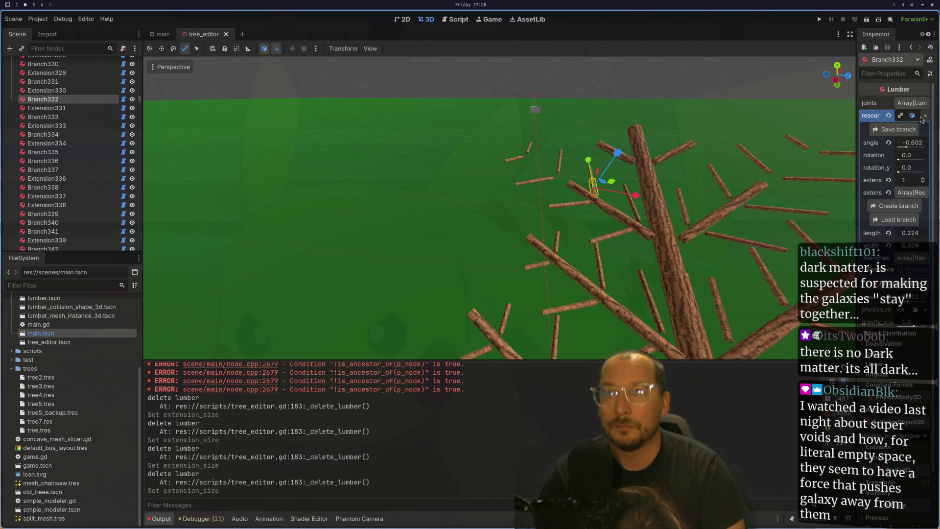
click(924, 183)
click(587, 209)
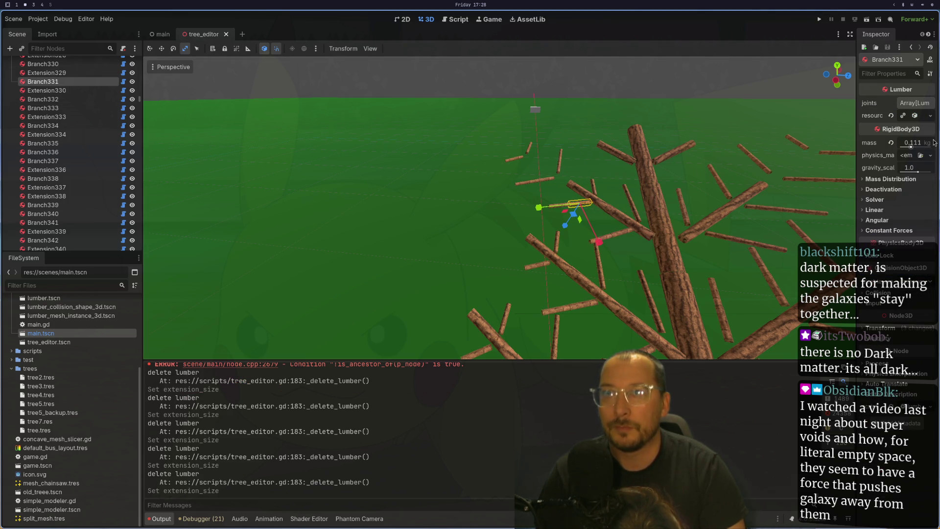
click(923, 182)
Set the extensions of Branch323 and Branch322 to 0.
click(726, 188)
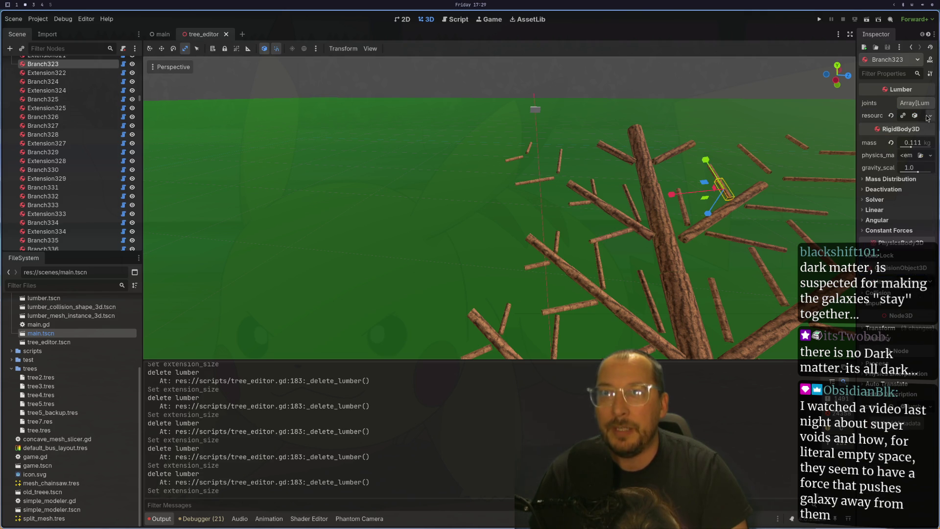
click(924, 183)
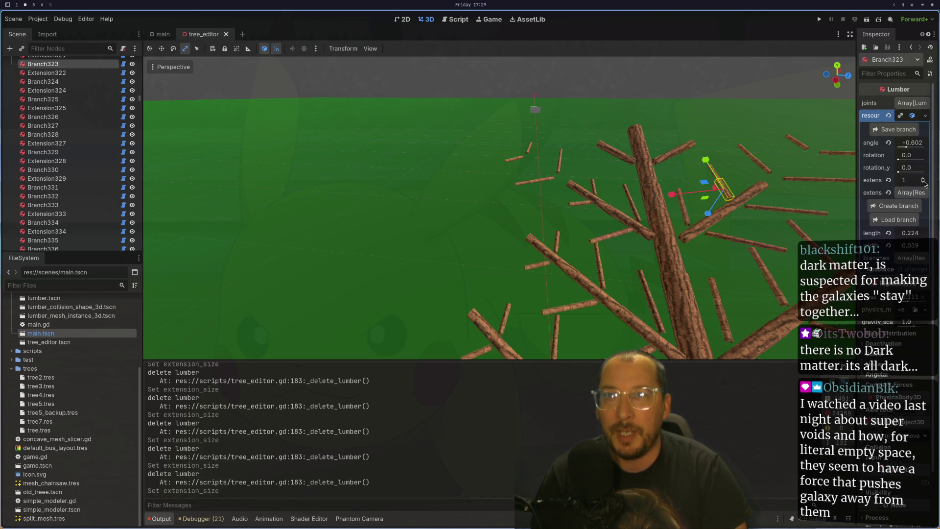
click(792, 212)
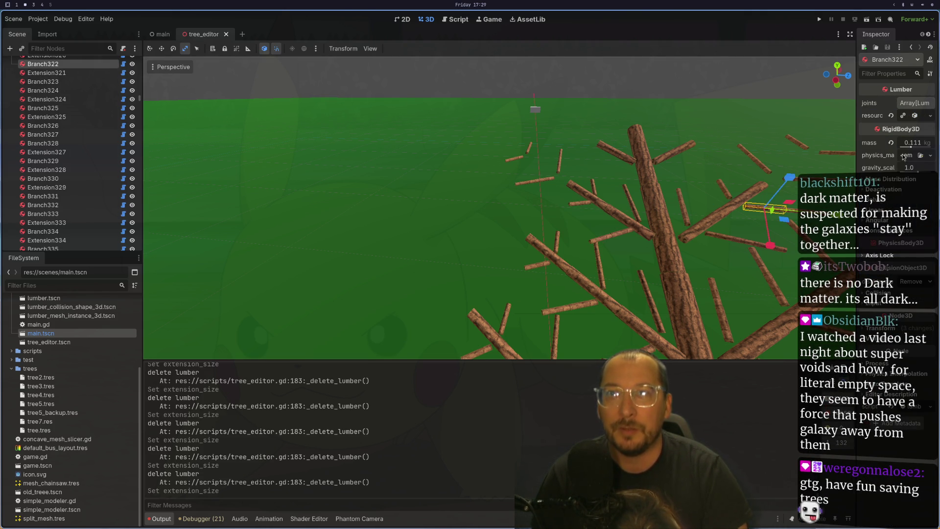
click(915, 115)
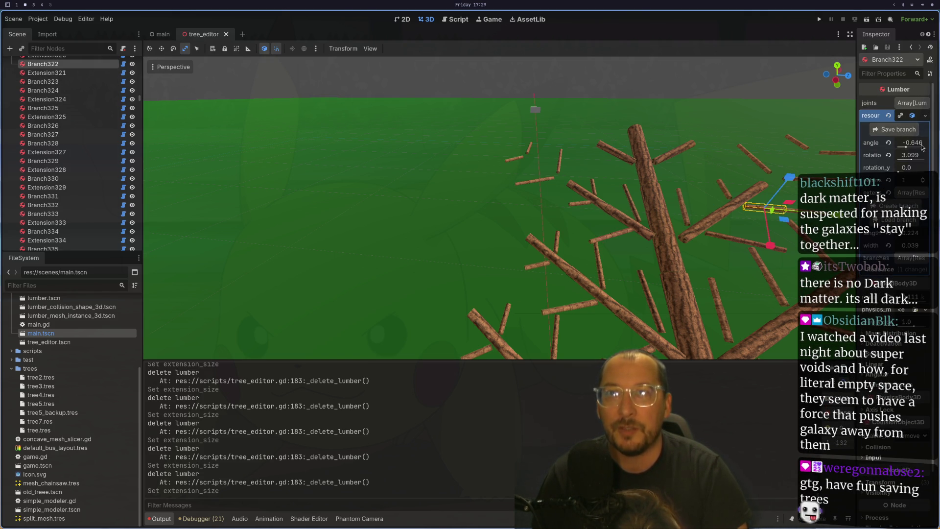
click(923, 183)
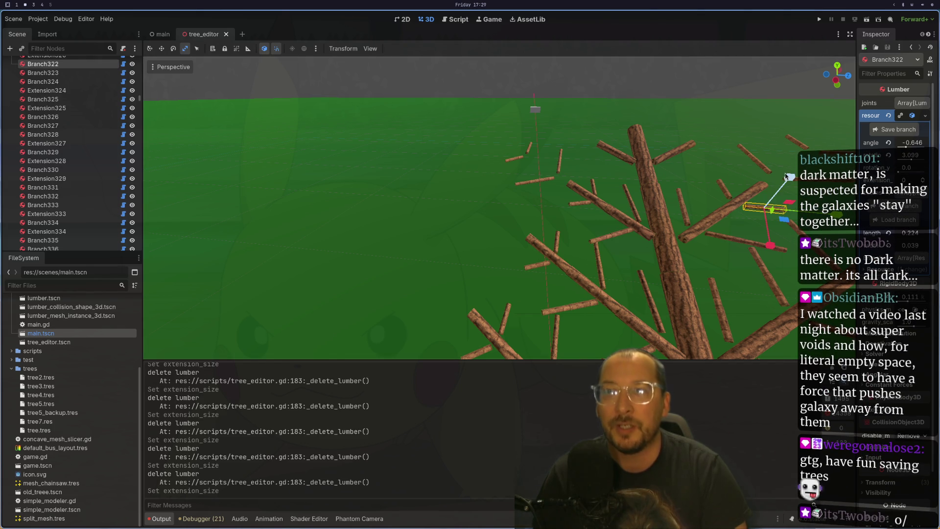
scroll(789, 174, down, 3)
mouse_move(786, 178)
mouse_down()
mouse_move(710, 203)
mouse_move(813, 237)
mouse_move(667, 251)
mouse_move(657, 206)
mouse_move(789, 206)
mouse_move(648, 148)
mouse_up()
Orbit and zoom around the tree from two sides, then select Branch341 at the trunk junction.
scroll(400, 169, up, 3)
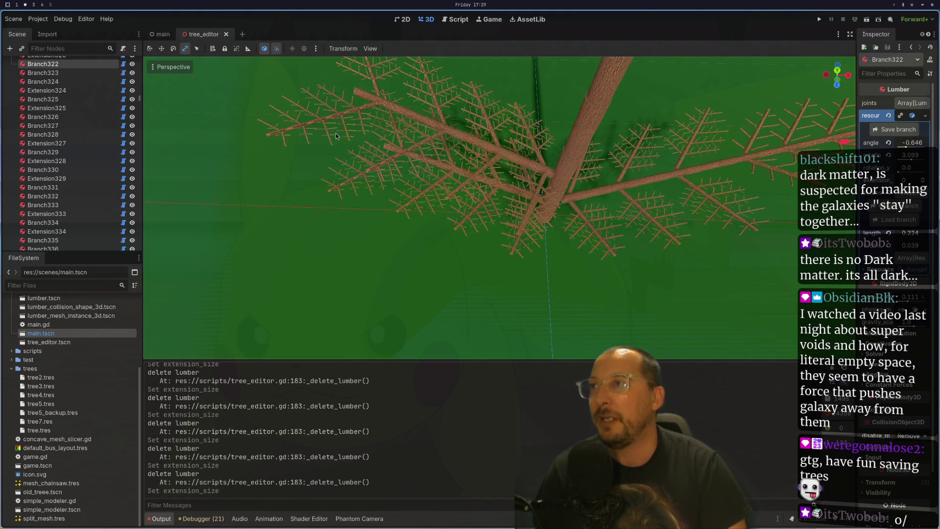
drag(384, 191, 659, 232)
scroll(734, 95, up, 3)
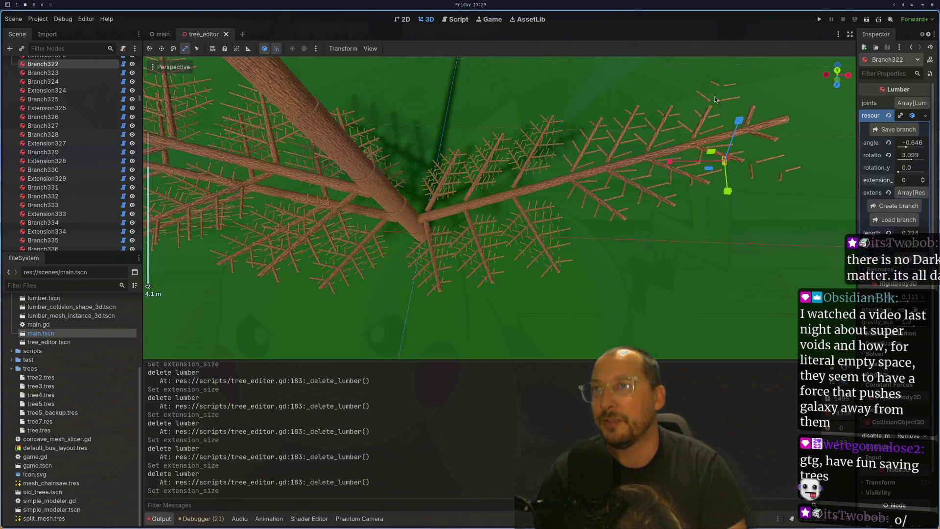
scroll(701, 161, down, 3)
mouse_move(685, 169)
mouse_down()
mouse_move(383, 174)
mouse_move(494, 269)
mouse_move(495, 309)
mouse_move(543, 321)
mouse_move(601, 244)
mouse_move(484, 235)
mouse_up()
scroll(495, 269, up, 5)
scroll(485, 235, up, 3)
click(519, 233)
Lower the camera to a horizontal view, then look down from above and select Branch1012.
scroll(562, 240, up, 2)
scroll(531, 189, up, 1)
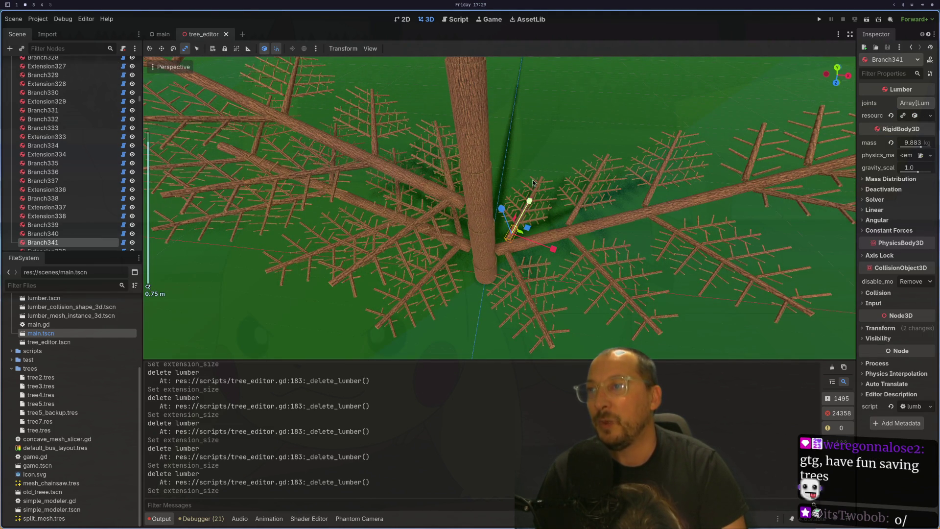
drag(522, 230, 594, 225)
scroll(594, 225, up, 1)
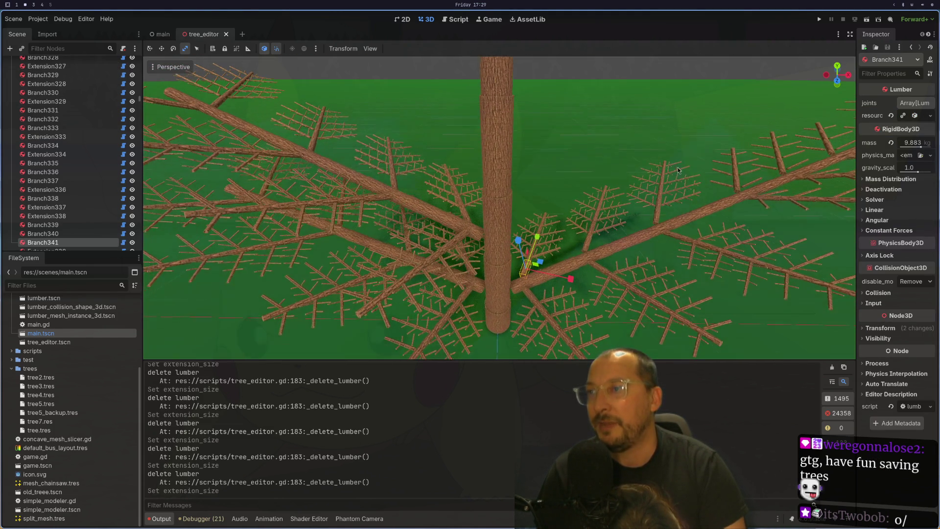
scroll(544, 251, up, 1)
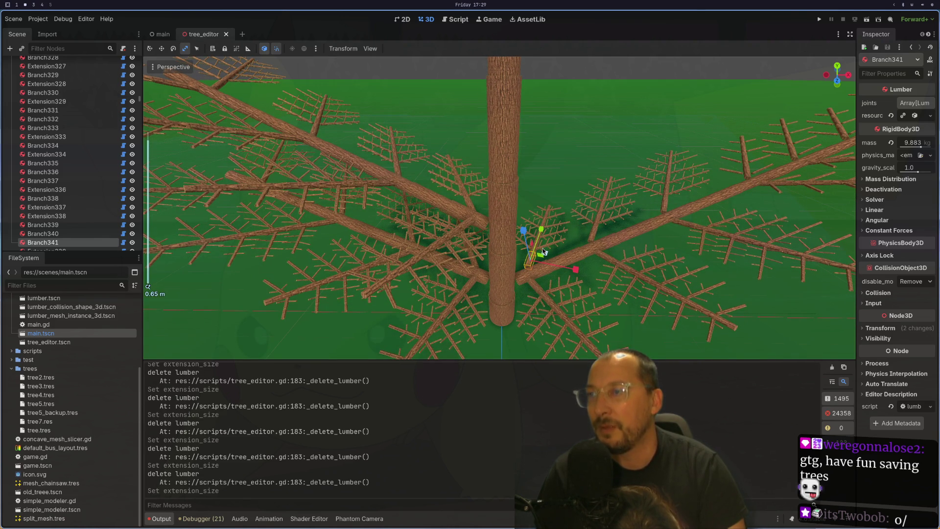
drag(554, 253, 600, 184)
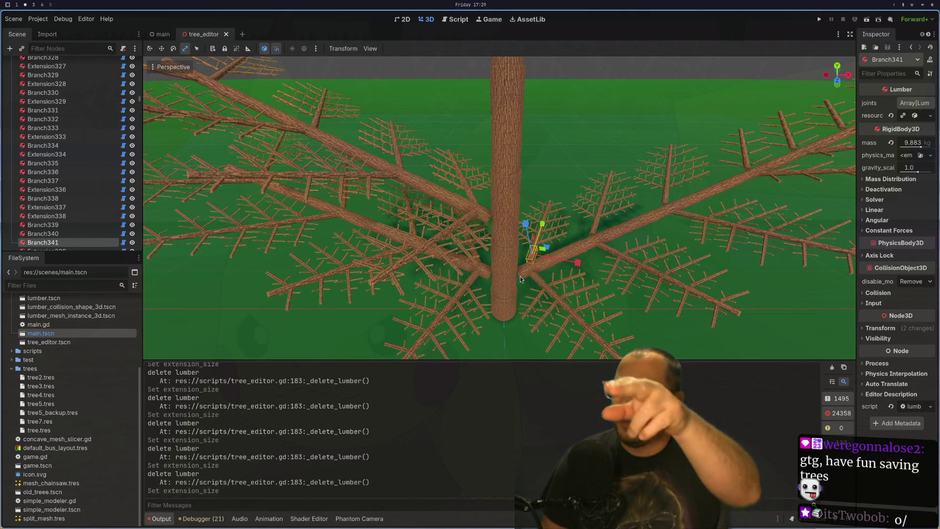
scroll(520, 276, up, 3)
mouse_move(520, 276)
mouse_down()
mouse_move(584, 191)
mouse_move(580, 229)
mouse_up()
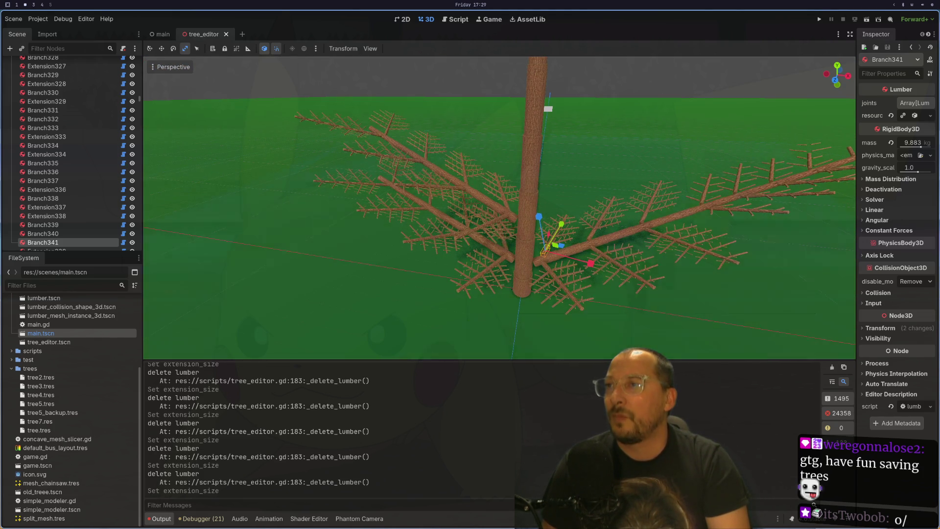
click(513, 220)
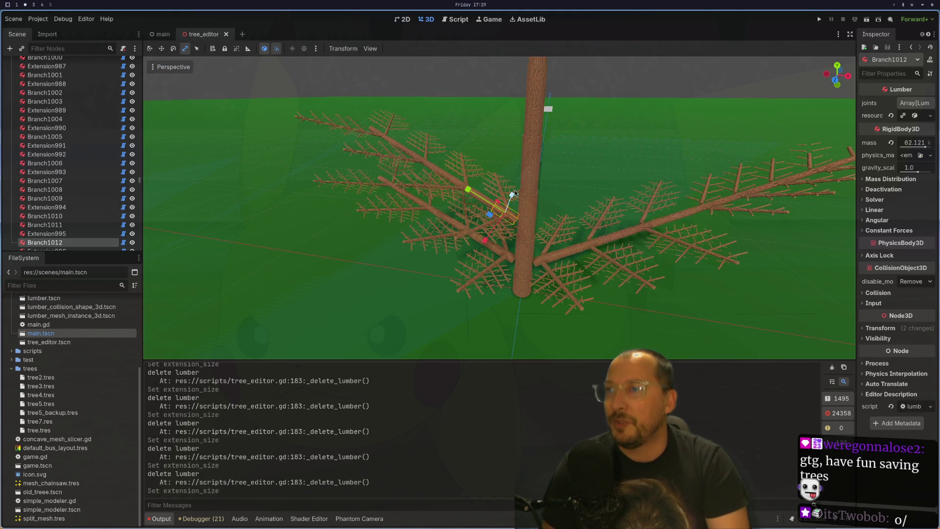
View the tree steeply from above, then select the TreeEditor root node in the Scene dock.
scroll(513, 222, up, 3)
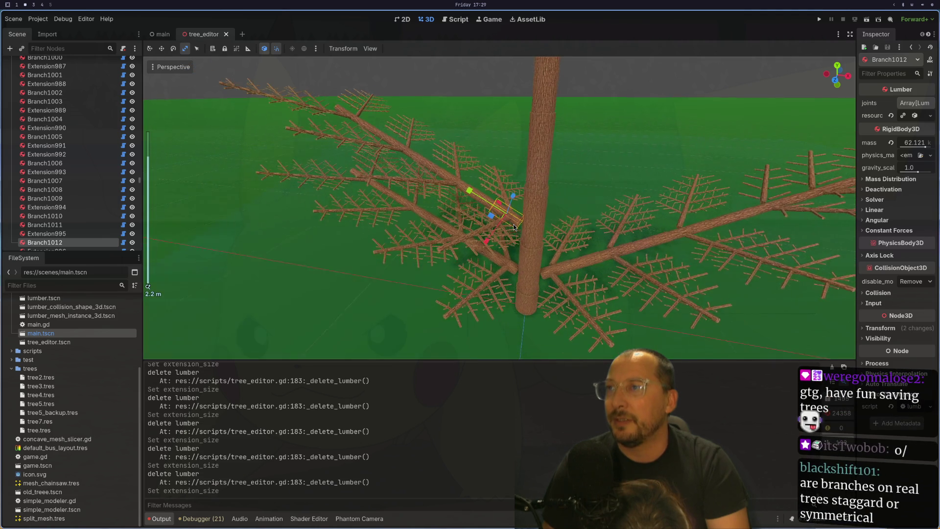
scroll(511, 226, up, 4)
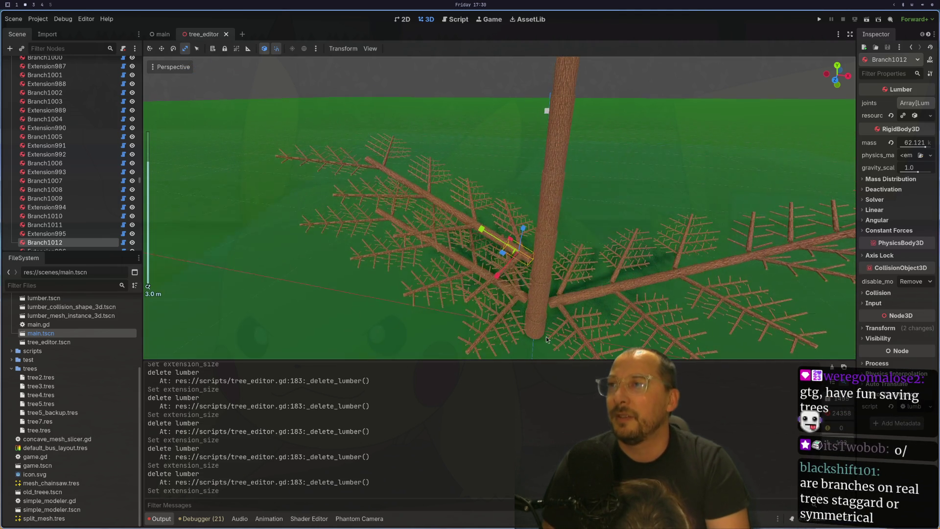
mouse_move(531, 241)
mouse_down()
mouse_move(531, 231)
mouse_move(505, 274)
mouse_up()
drag(140, 180, 140, 59)
click(33, 64)
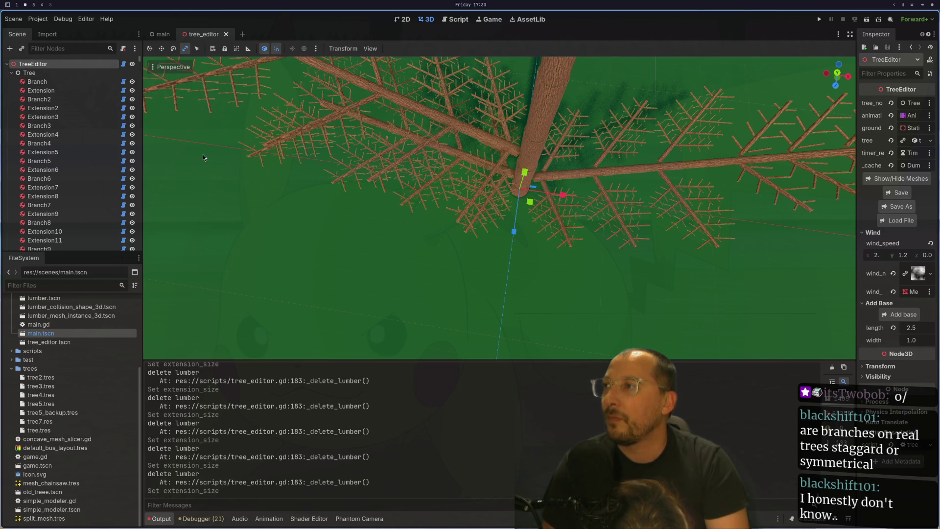